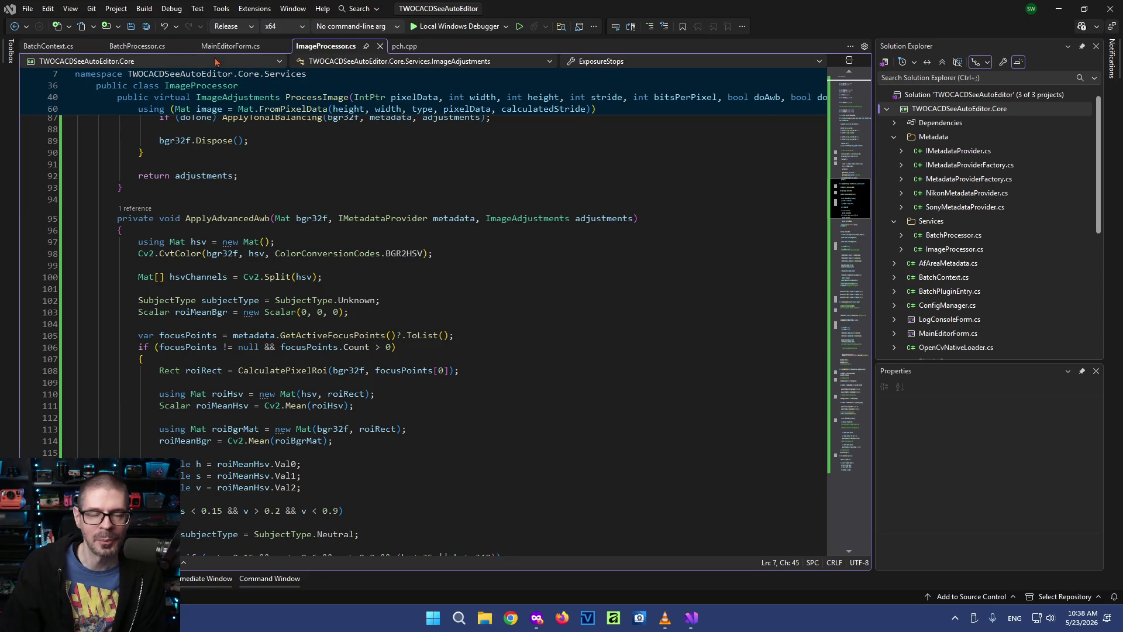
Select the entire contents of BatchProcessor.cs so it can be replaced
click(117, 46)
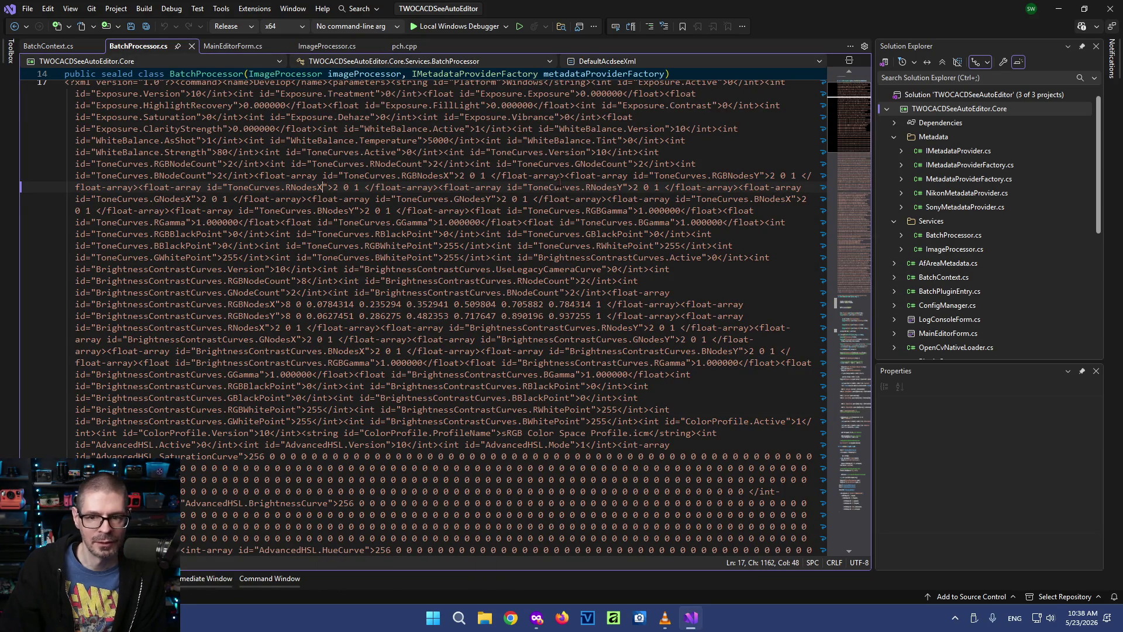
click(588, 176)
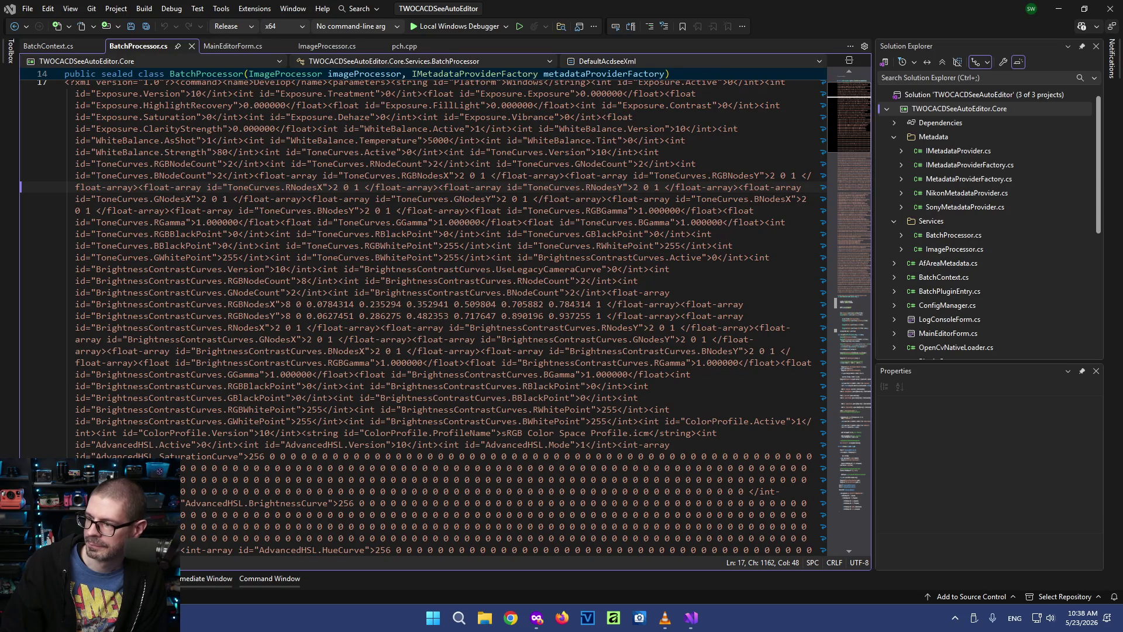
key(ctrl+a)
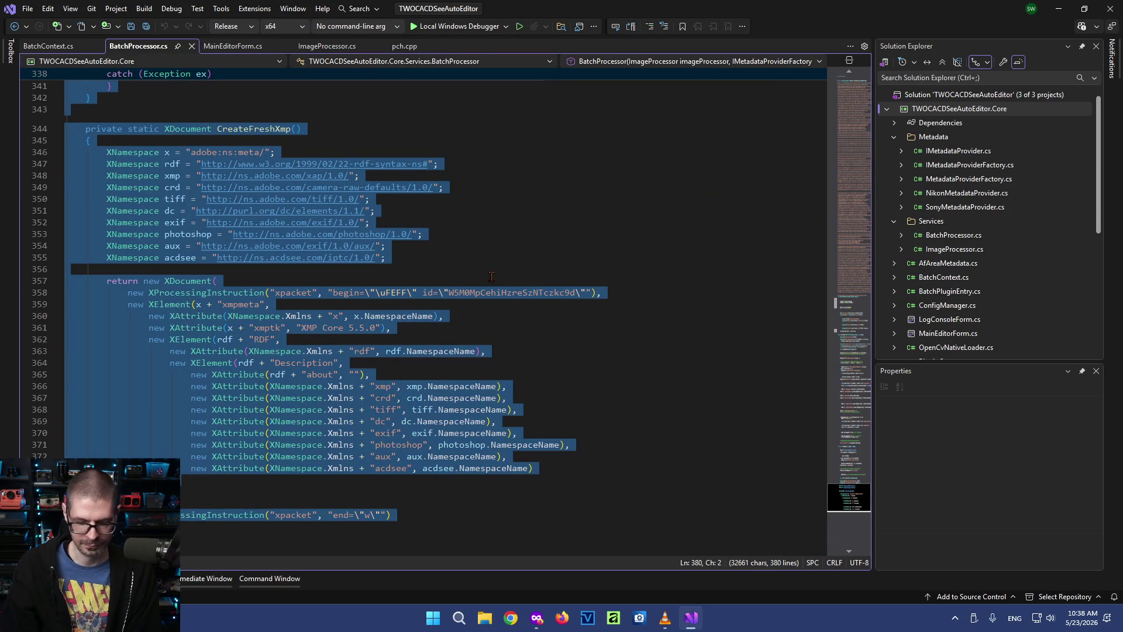
Paste the replacement code into BatchProcessor.cs and delete the leftover end-of-file marker line
key(ctrl+v)
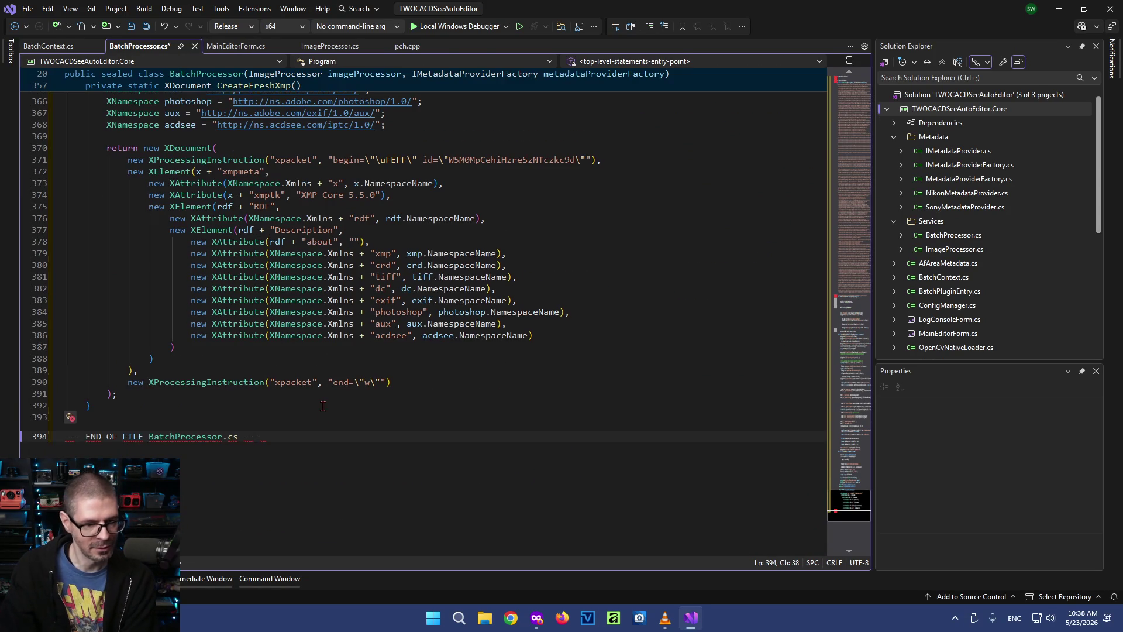
key(shift+Up)
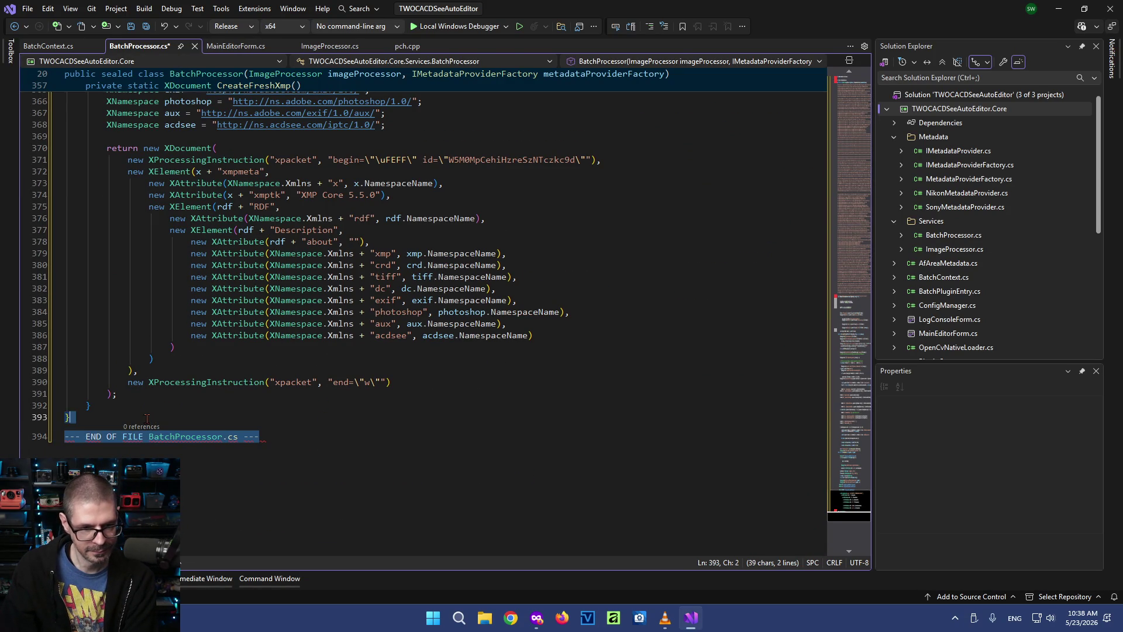
key(Delete)
Delete the duplicate usings and start-of-file marker at the top of the file
drag(845, 367, 802, 67)
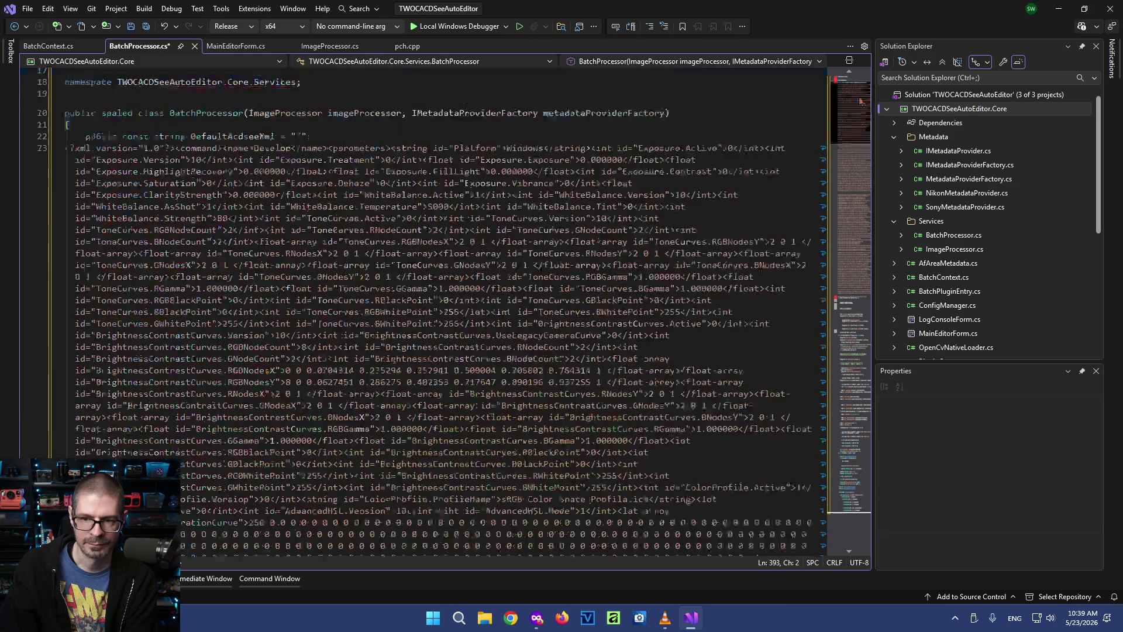
drag(265, 132, 62, 72)
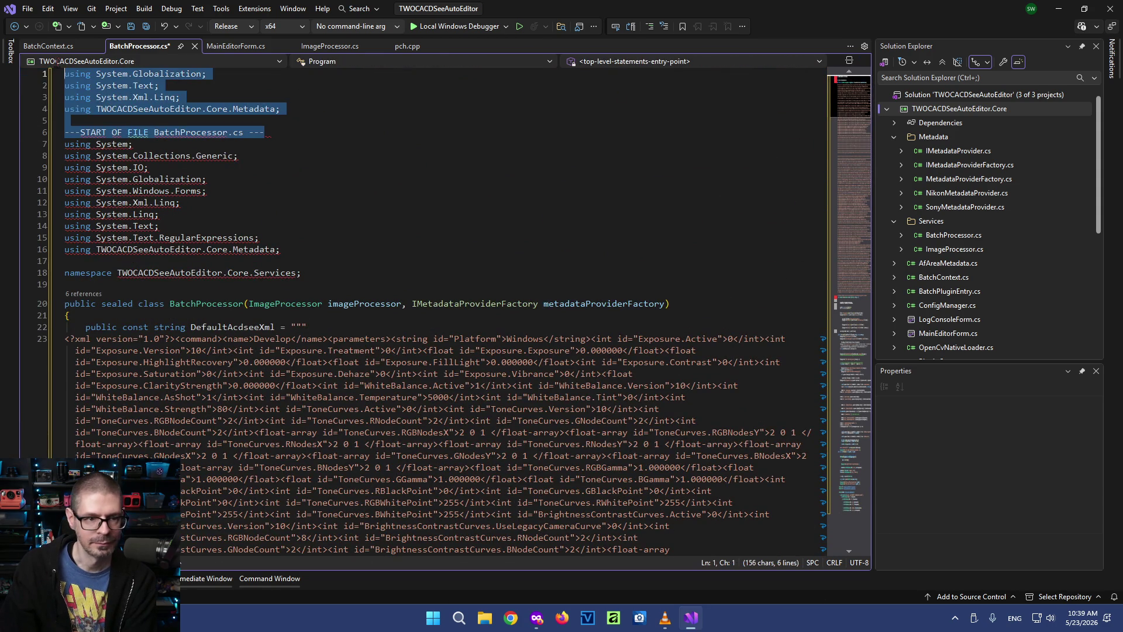
key(Delete)
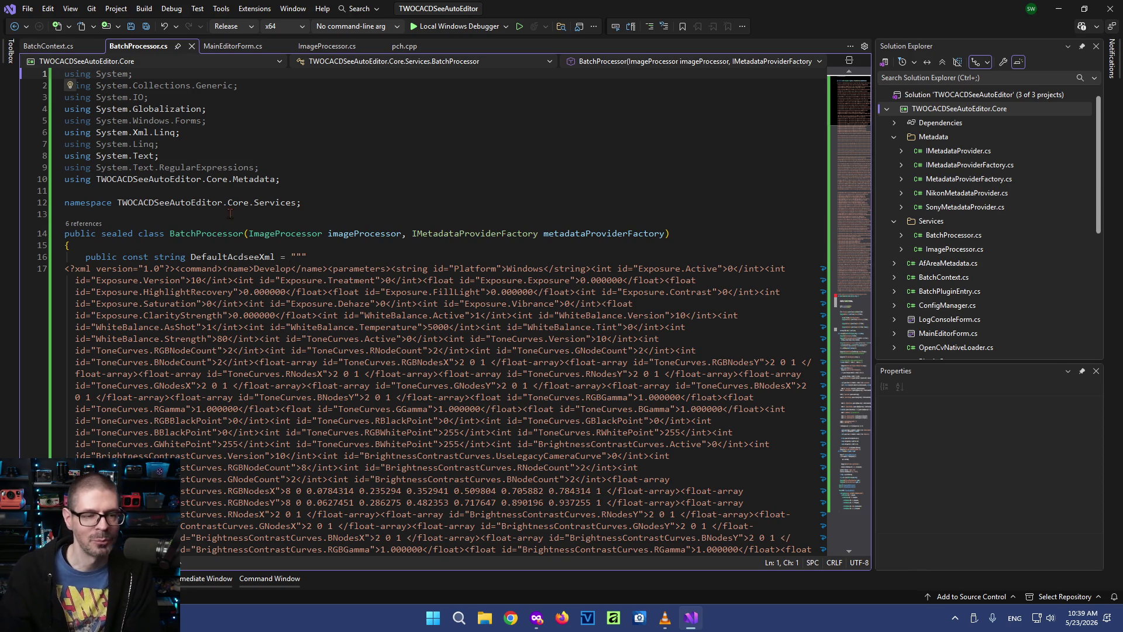
Clean and rebuild the solution, yielding 3 build errors including a missing semicolon
click(212, 147)
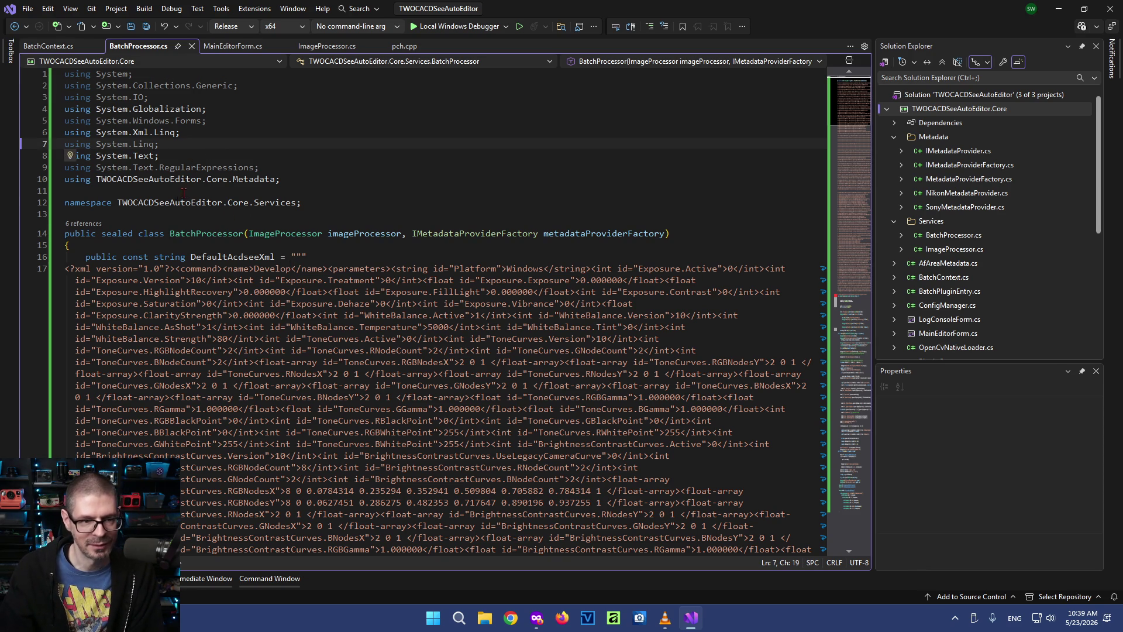
click(158, 215)
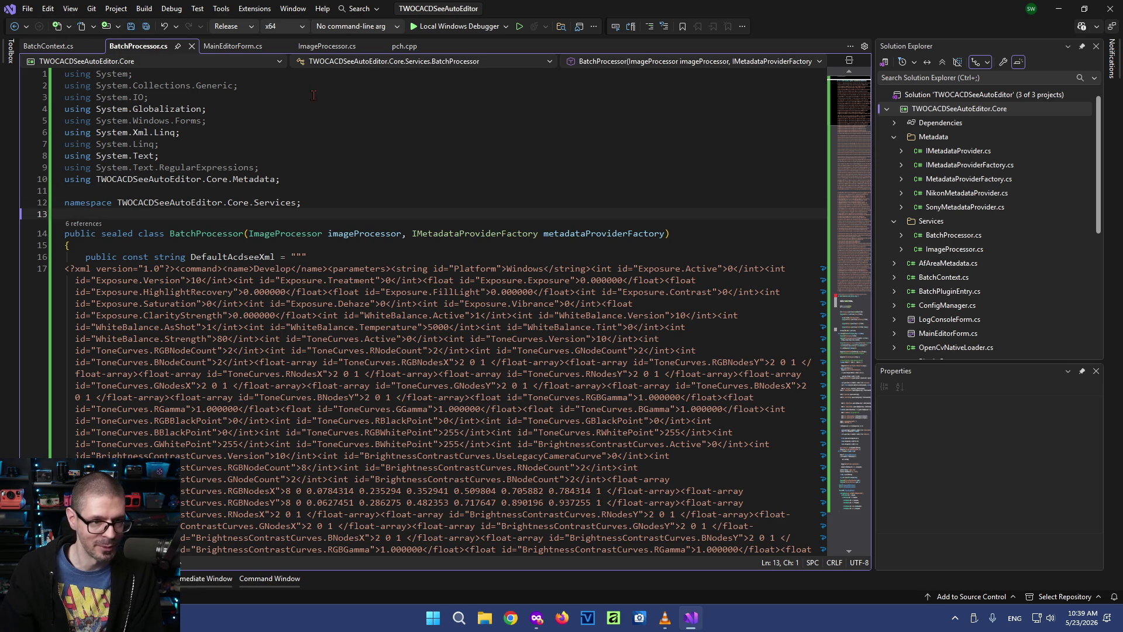
click(145, 8)
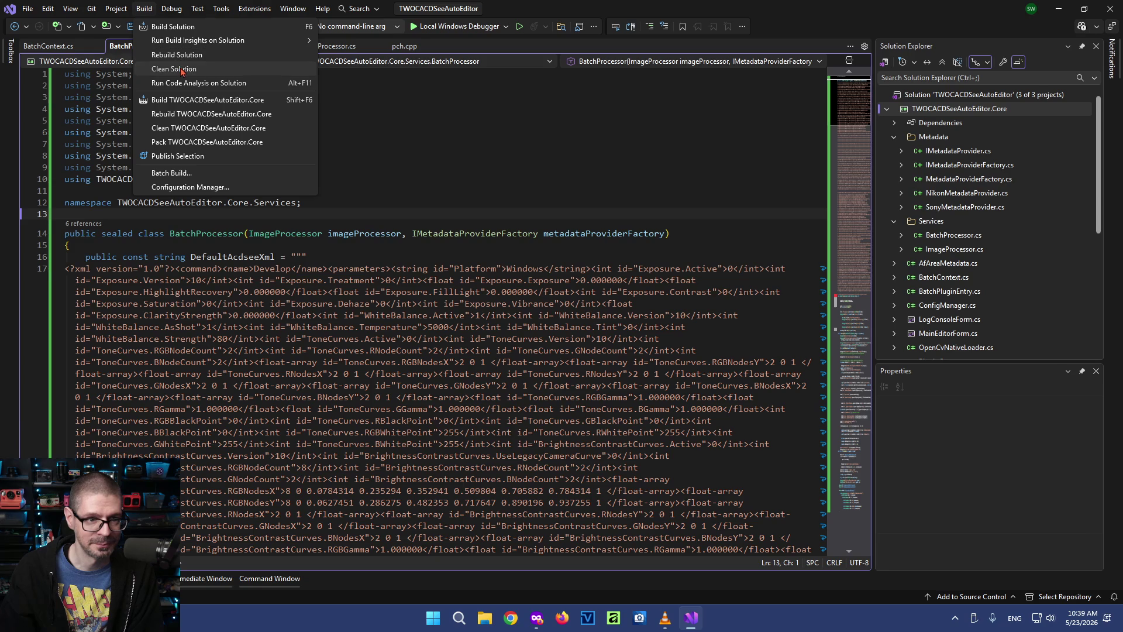
click(162, 71)
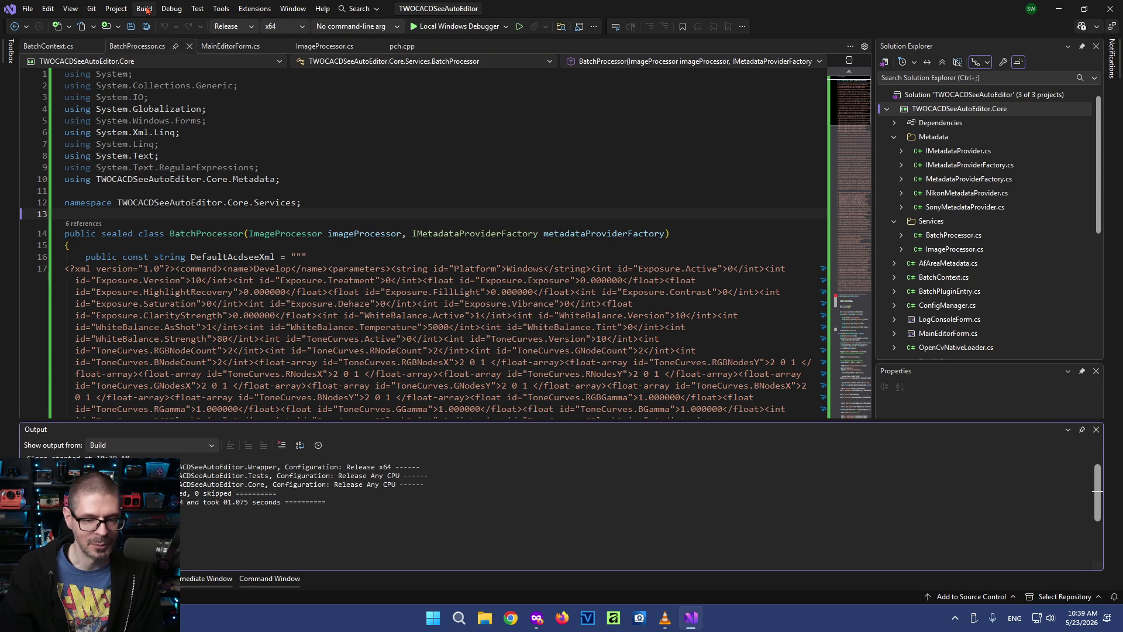
click(145, 8)
click(236, 123)
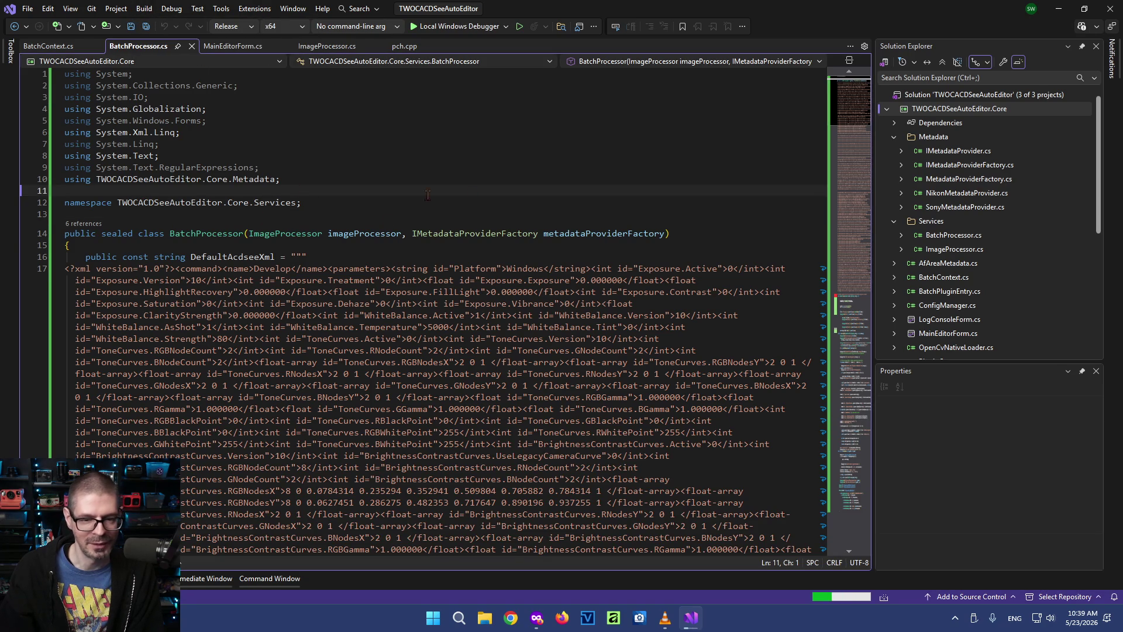
click(788, 183)
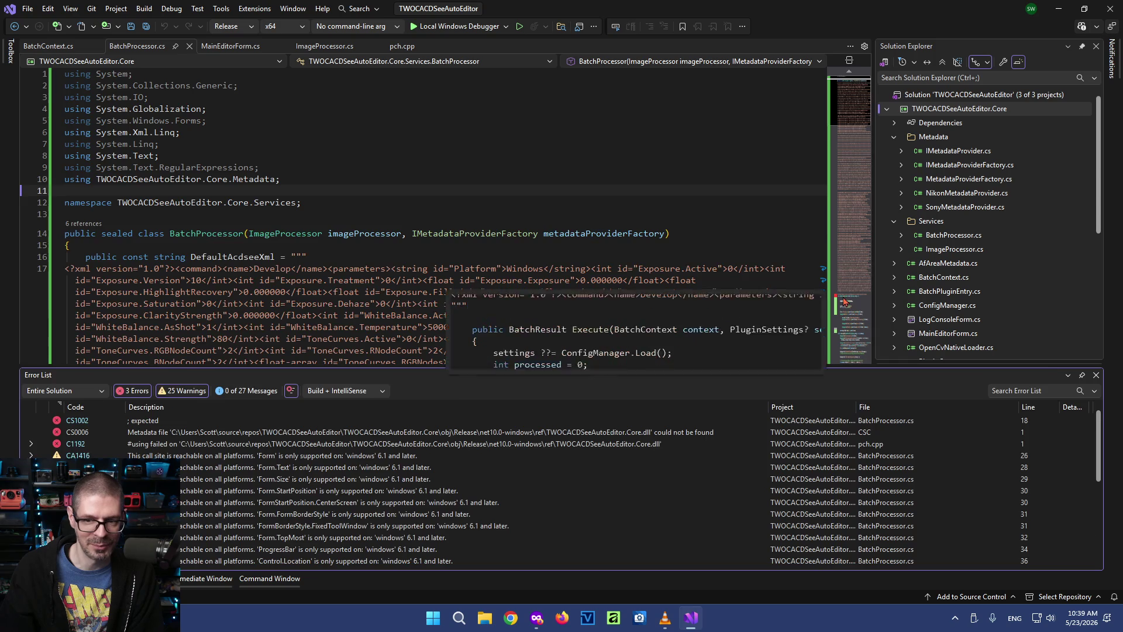
scroll(784, 297, down, 10)
Add the missing semicolon after the XML string on line 18, save, and rebuild the solution successfully
click(83, 291)
text(;)
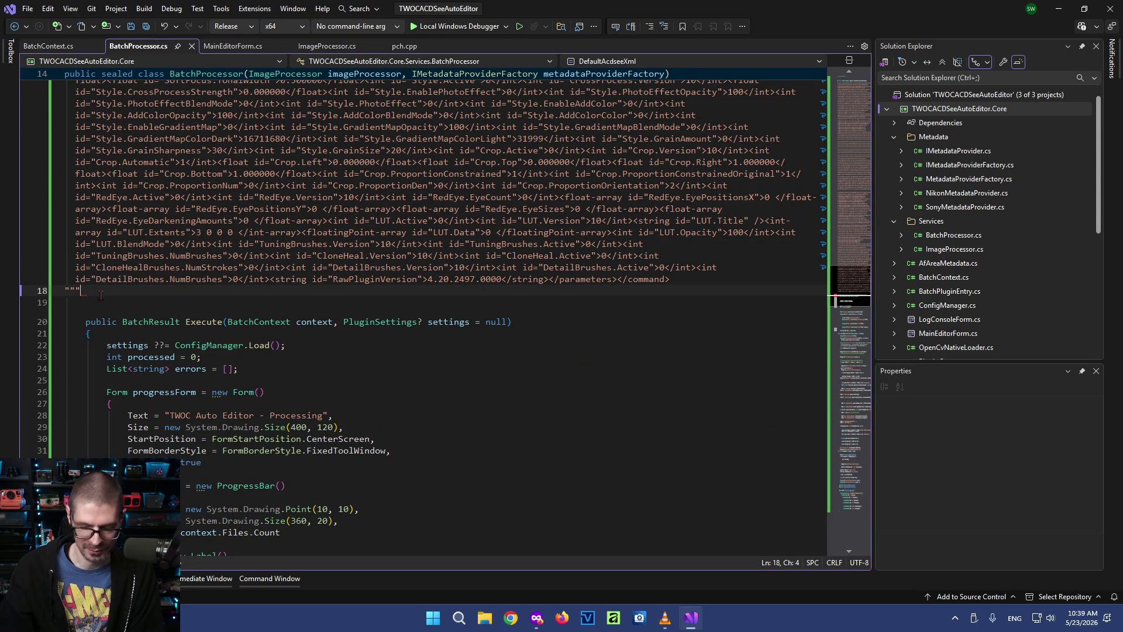
key(ctrl+s)
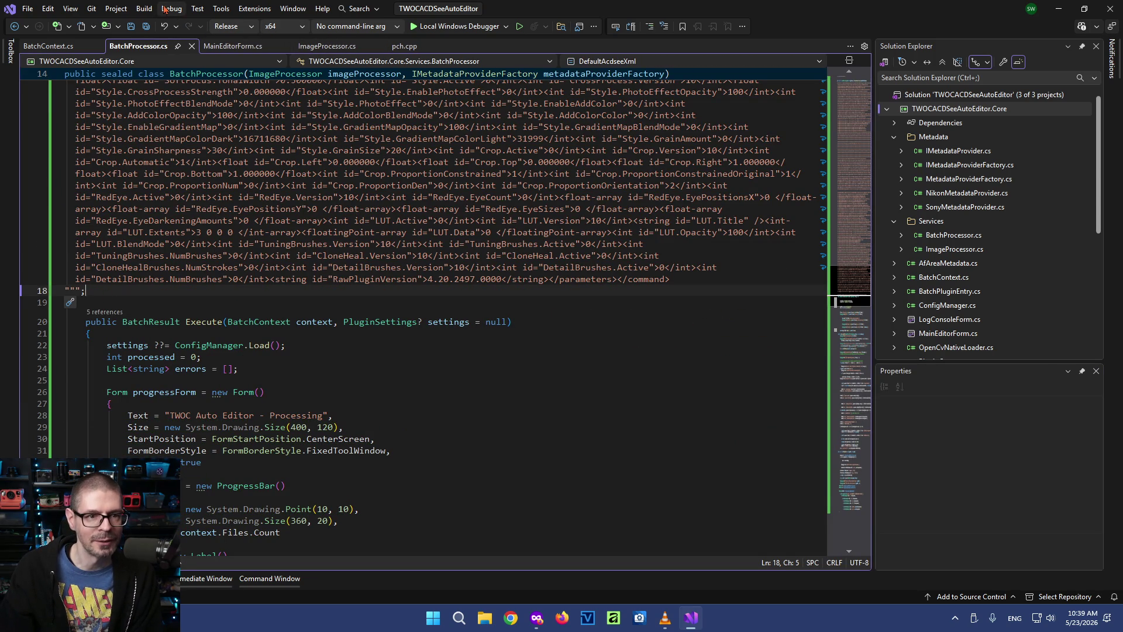
click(171, 9)
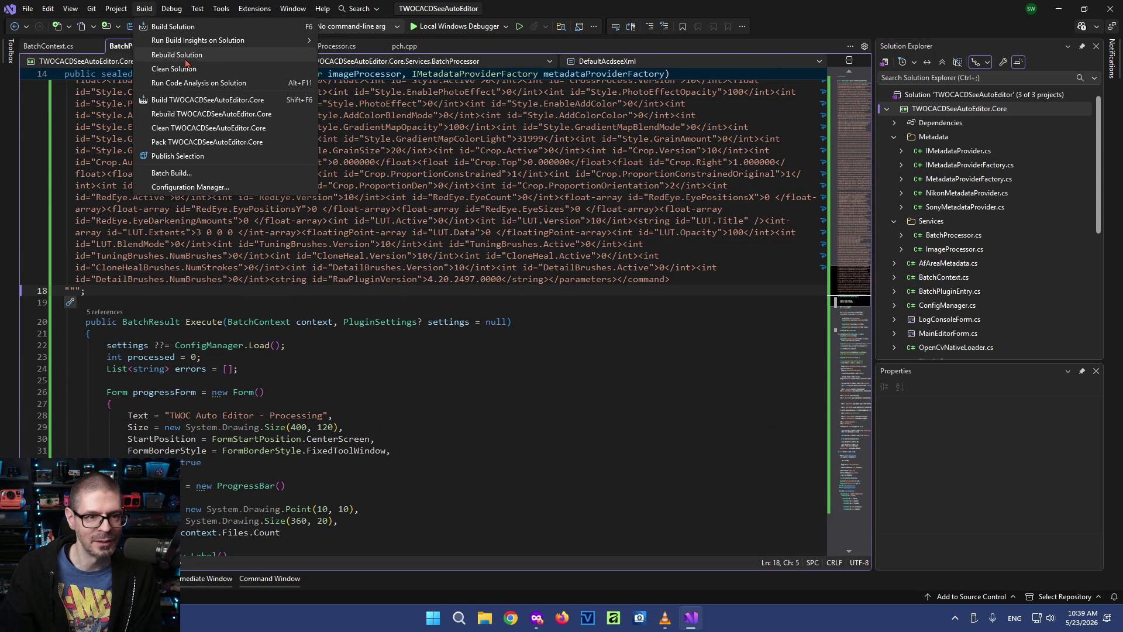
click(177, 26)
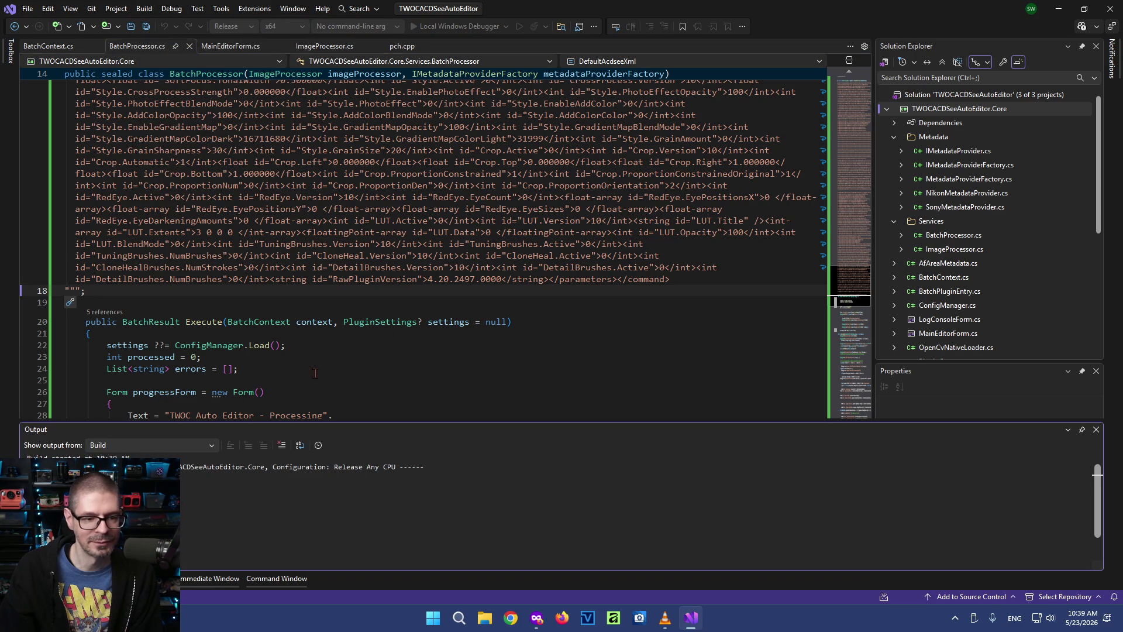
click(360, 368)
click(106, 302)
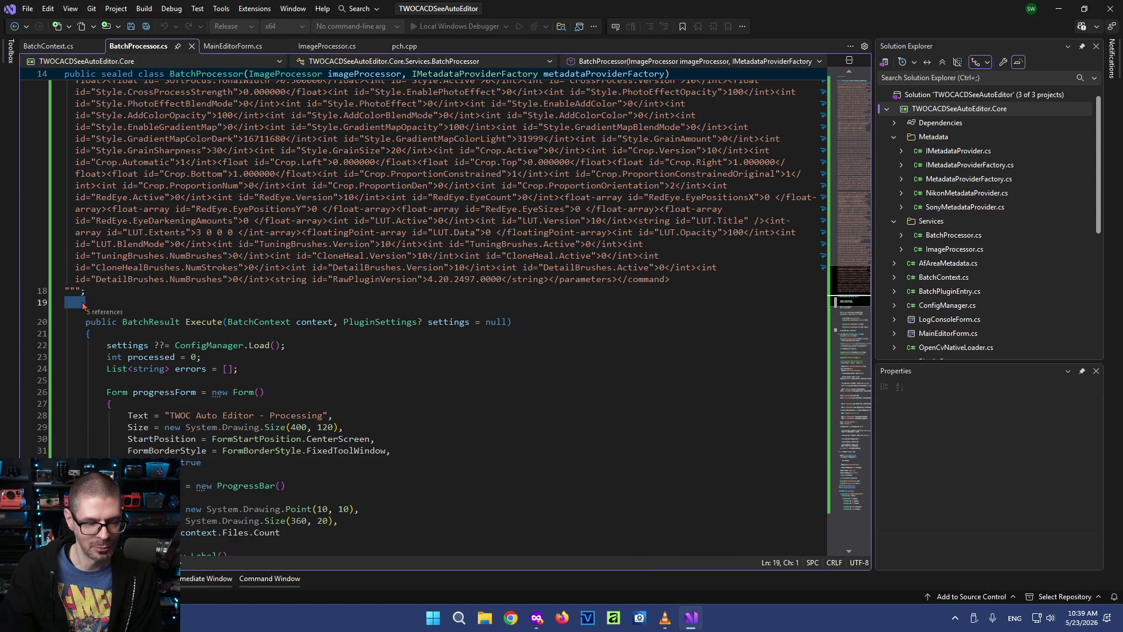
click(87, 291)
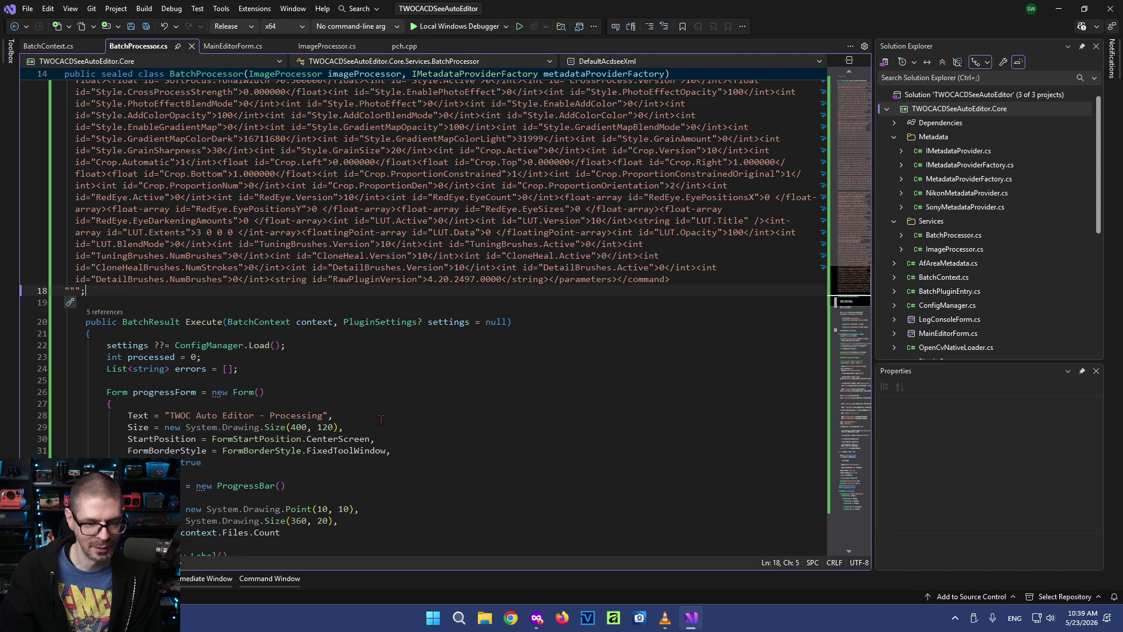
scroll(380, 427, down, 5)
scroll(380, 427, down, 1)
scroll(380, 427, down, 3)
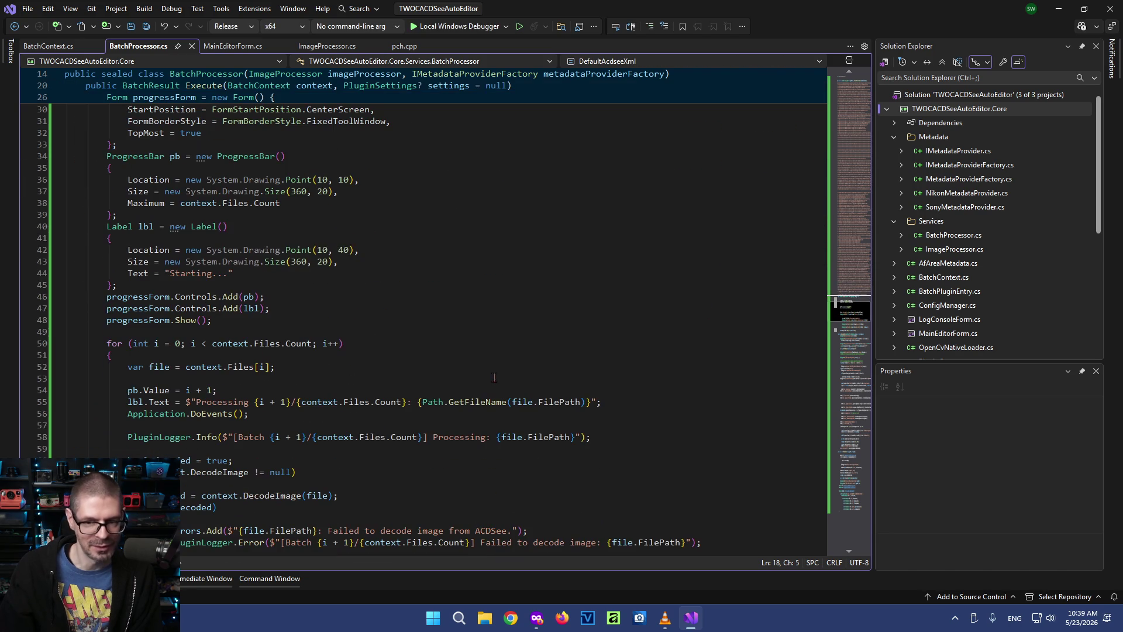
drag(847, 344, 855, 512)
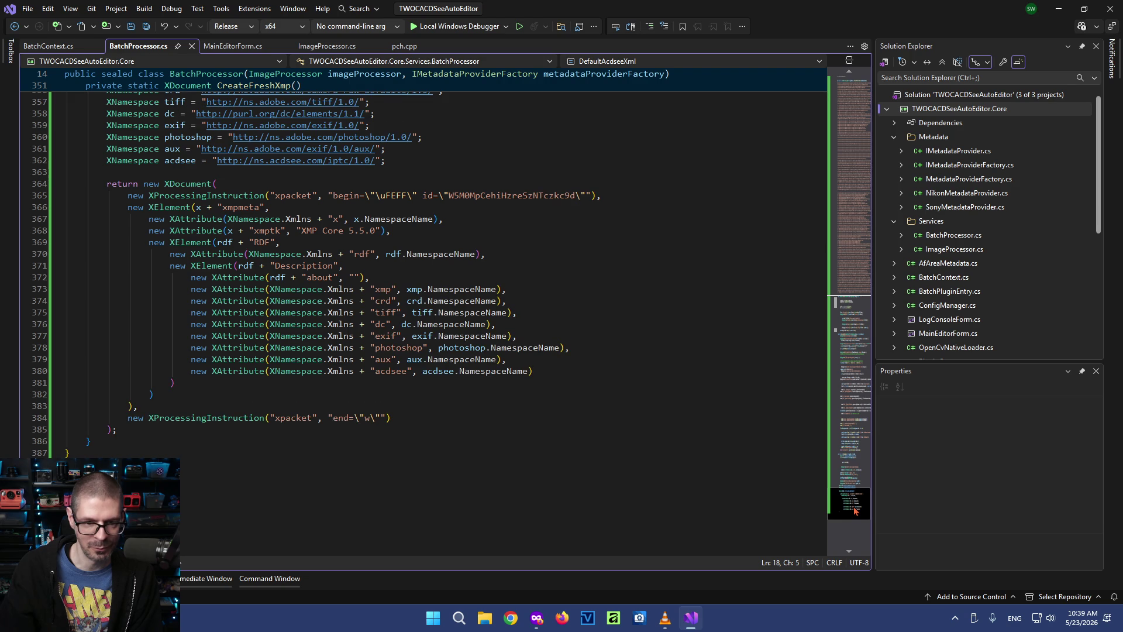
mouse_move(851, 507)
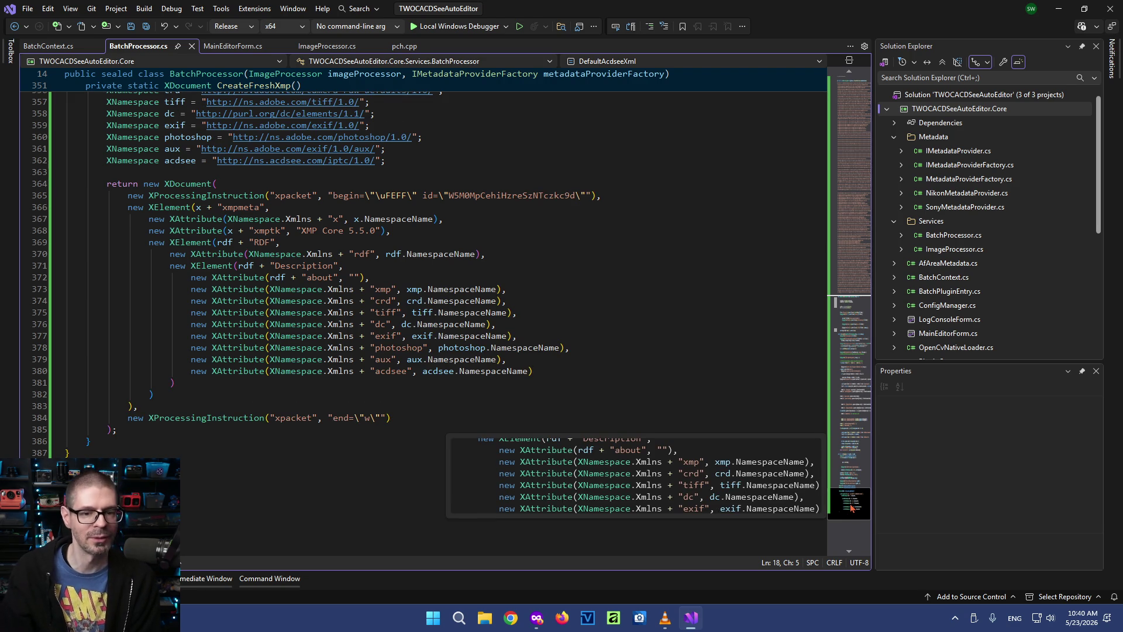
click(615, 230)
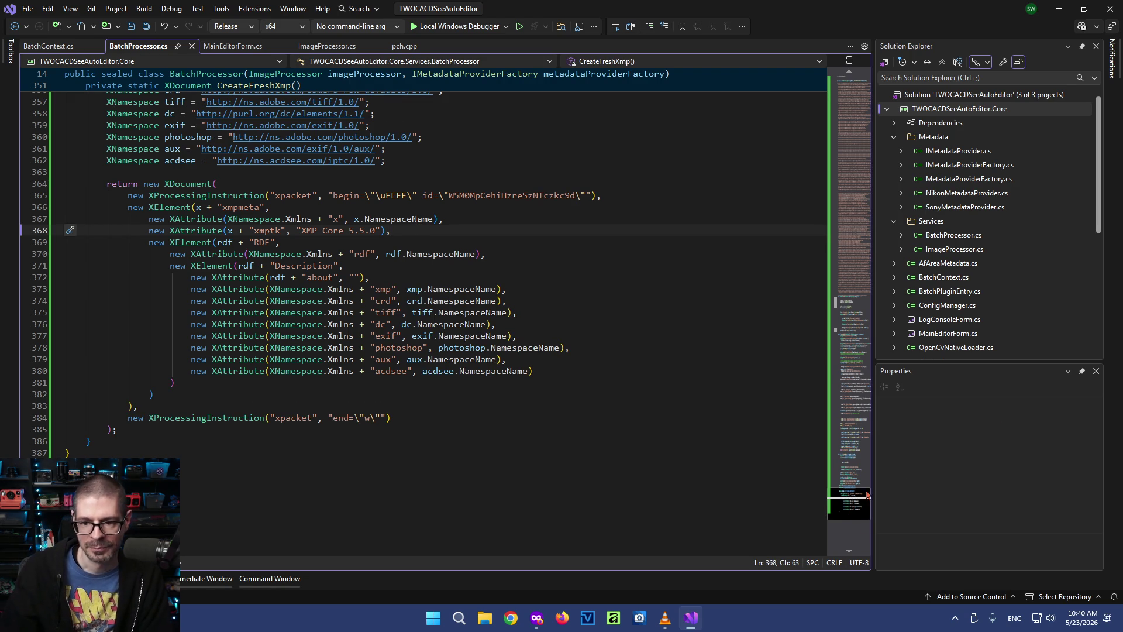
drag(864, 456, 848, 93)
click(191, 212)
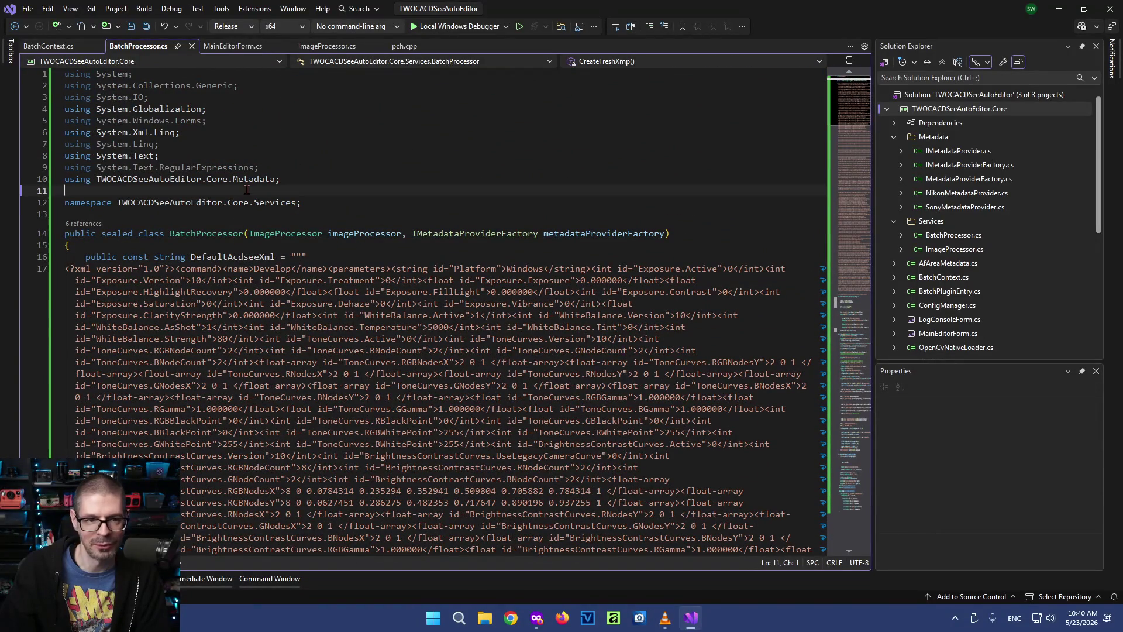
click(154, 193)
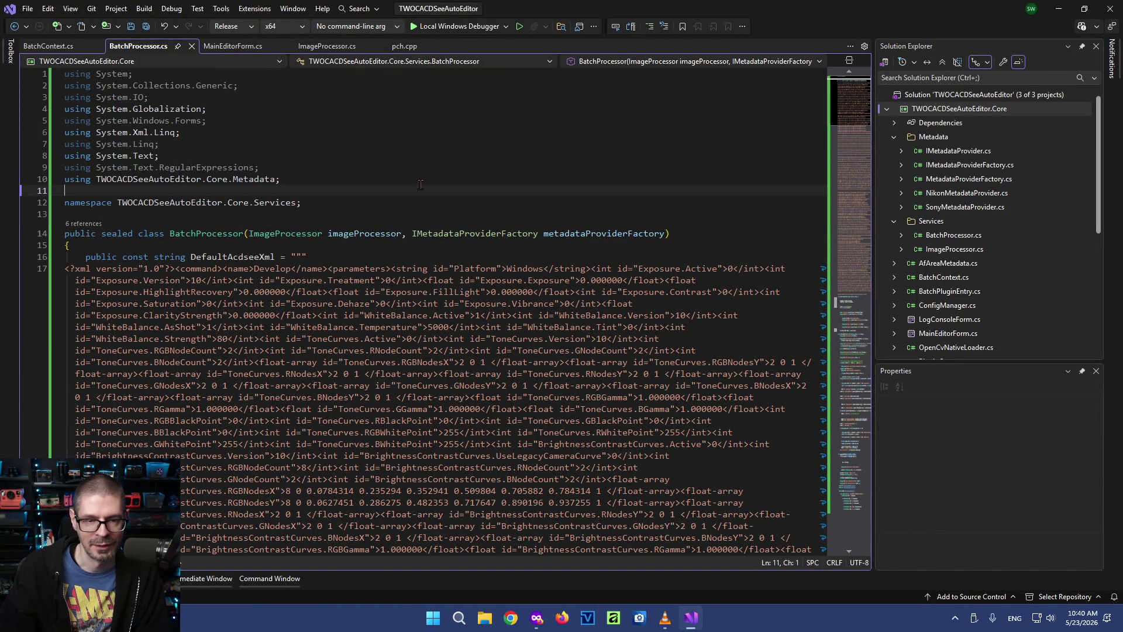
drag(851, 129, 844, 500)
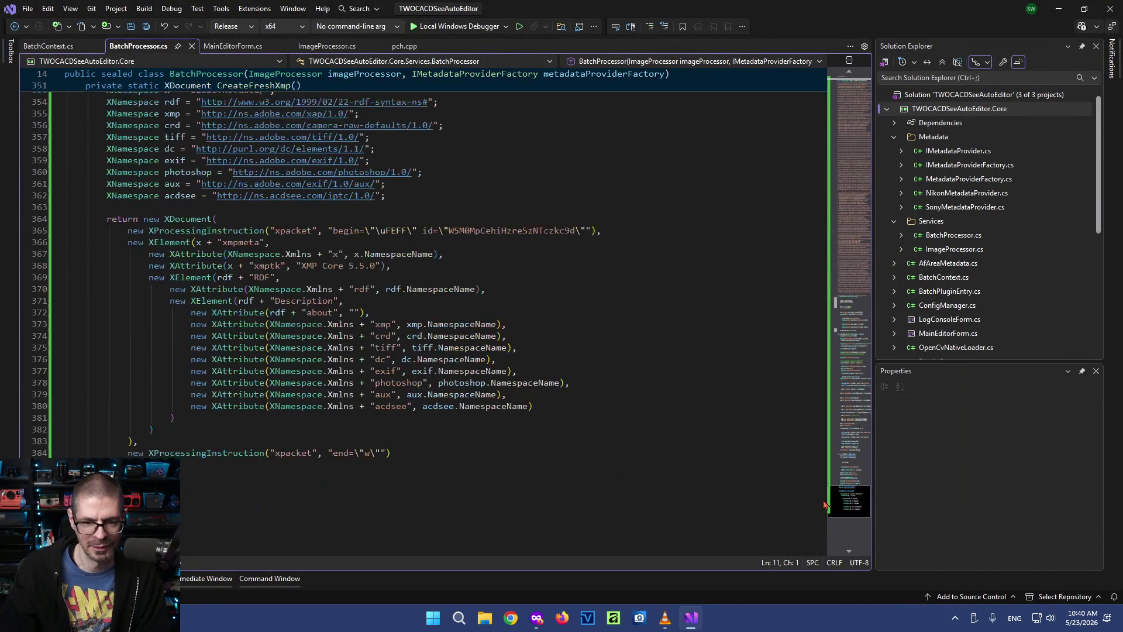
click(540, 301)
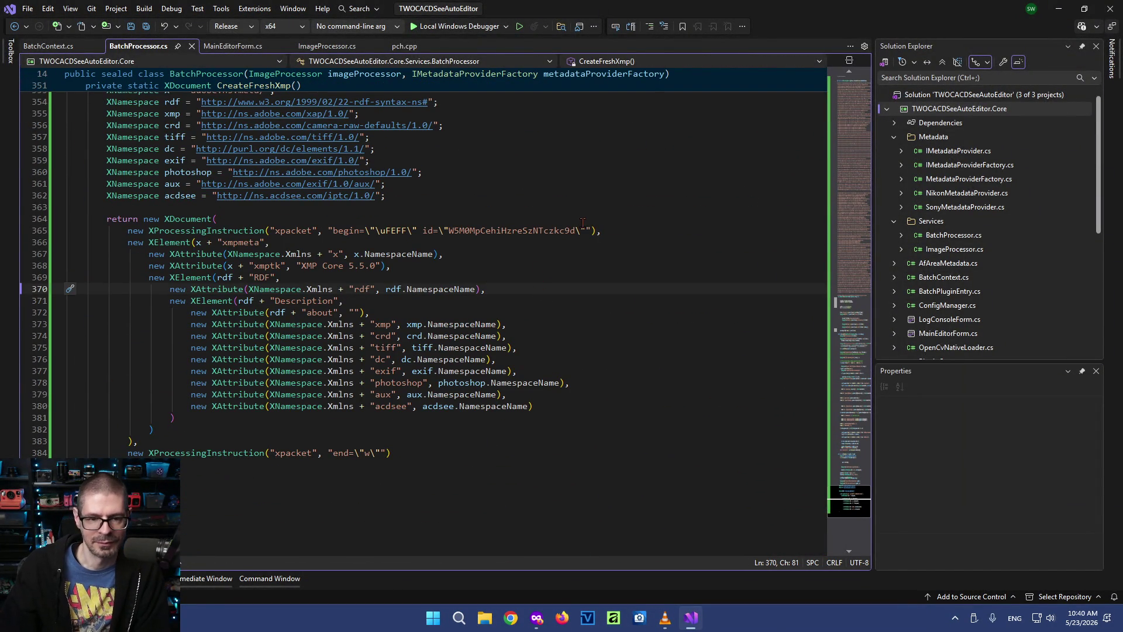
click(440, 217)
key(Up)
drag(857, 507, 845, 77)
click(260, 212)
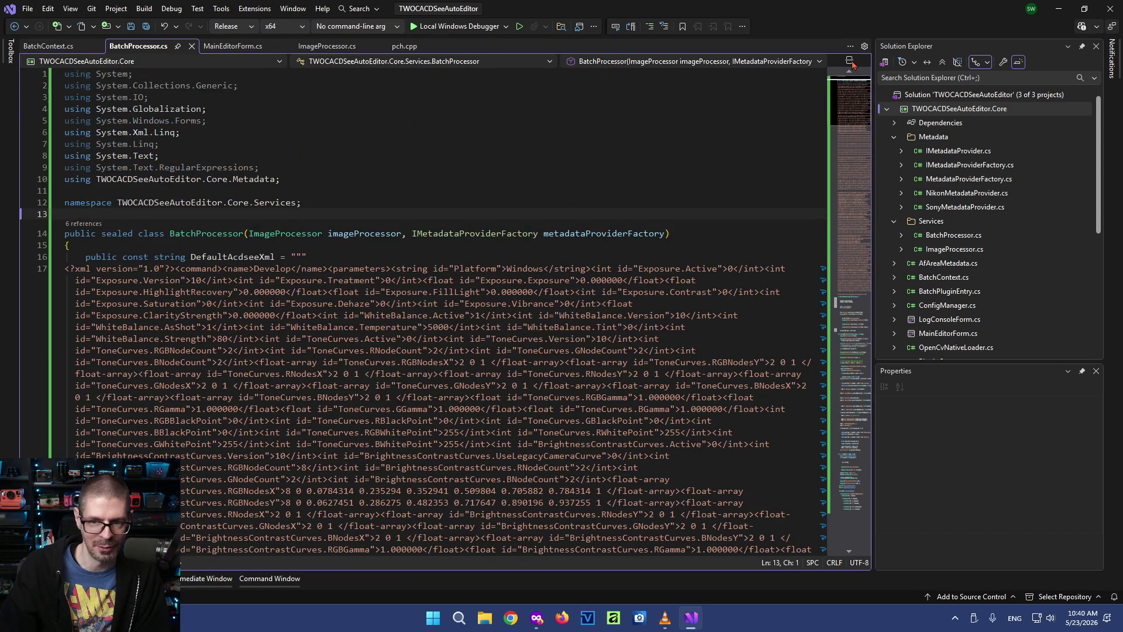
click(857, 132)
scroll(867, 304, up, 2)
drag(863, 300, 850, 439)
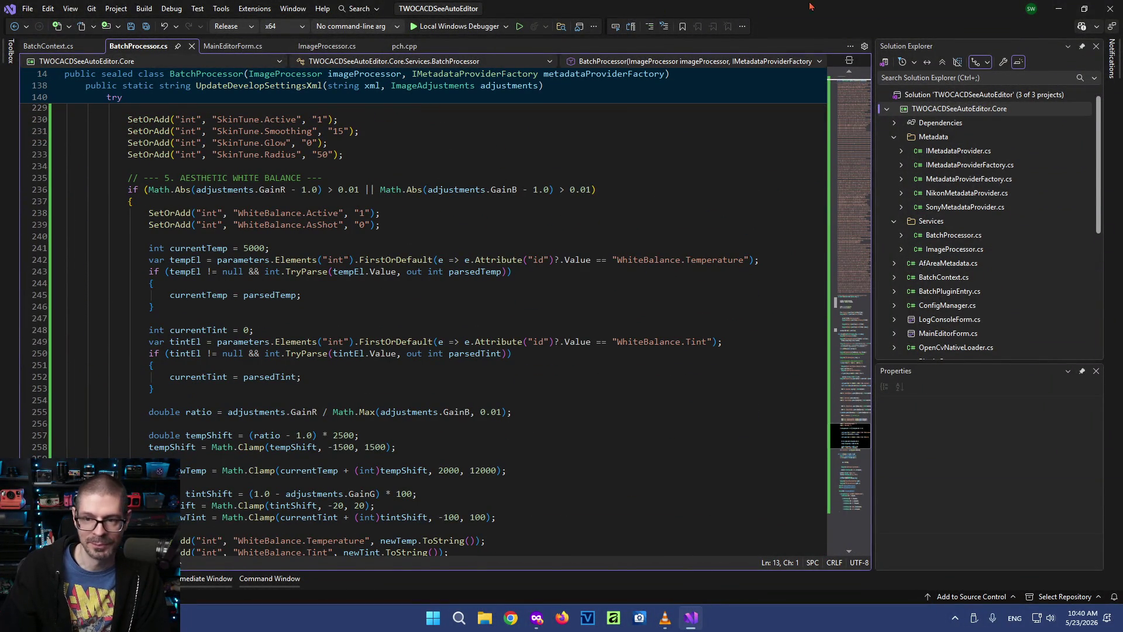
Minimize Visual Studio and launch ACDSee Photo Studio from the taskbar
click(1056, 9)
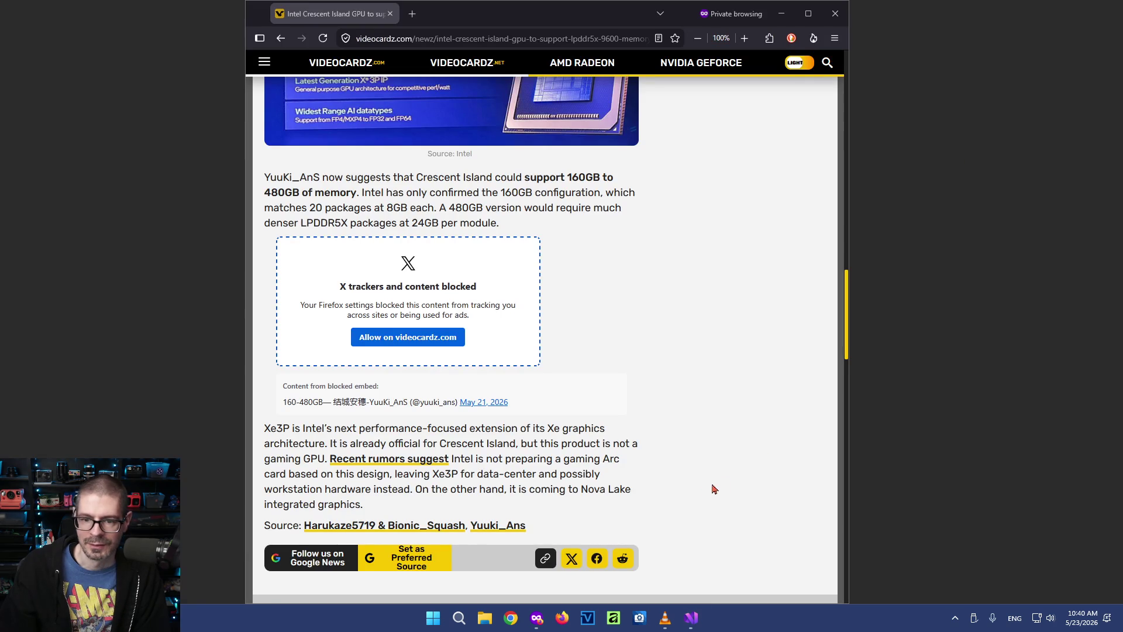
click(639, 618)
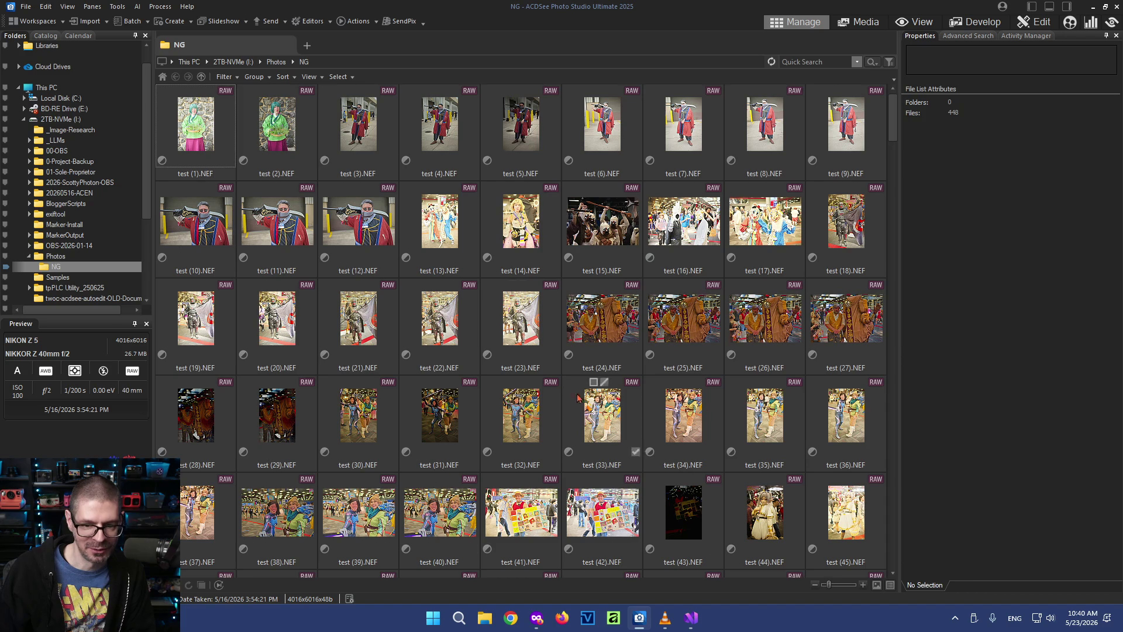
Select all photos in the NG folder and run the TWOC Auto AWB batch plugin on them
click(195, 123)
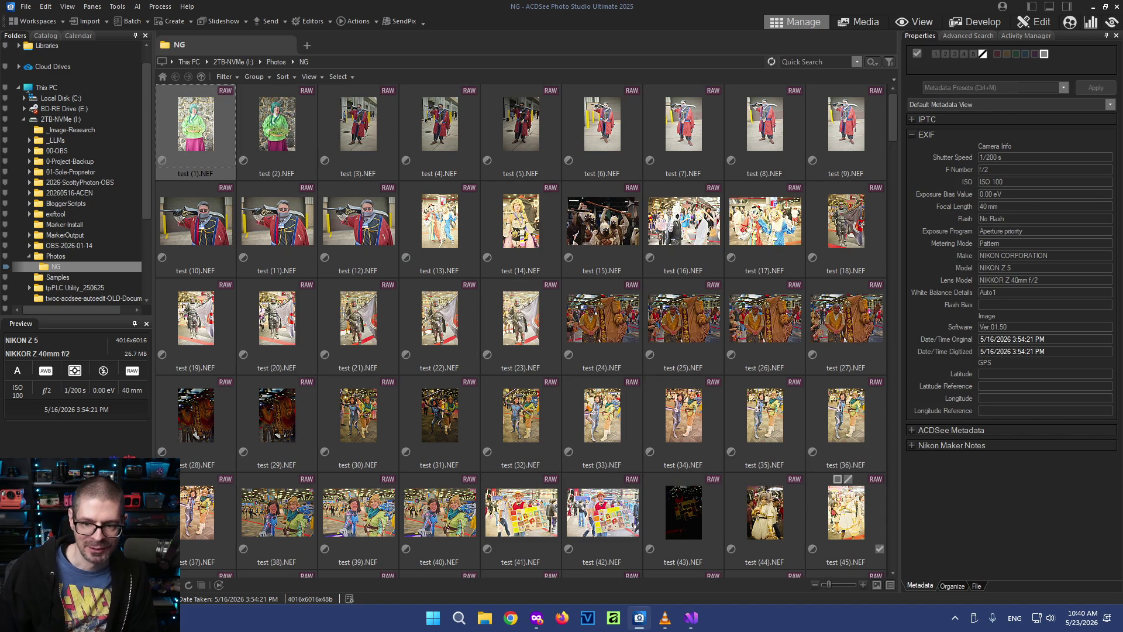
key(ctrl+a)
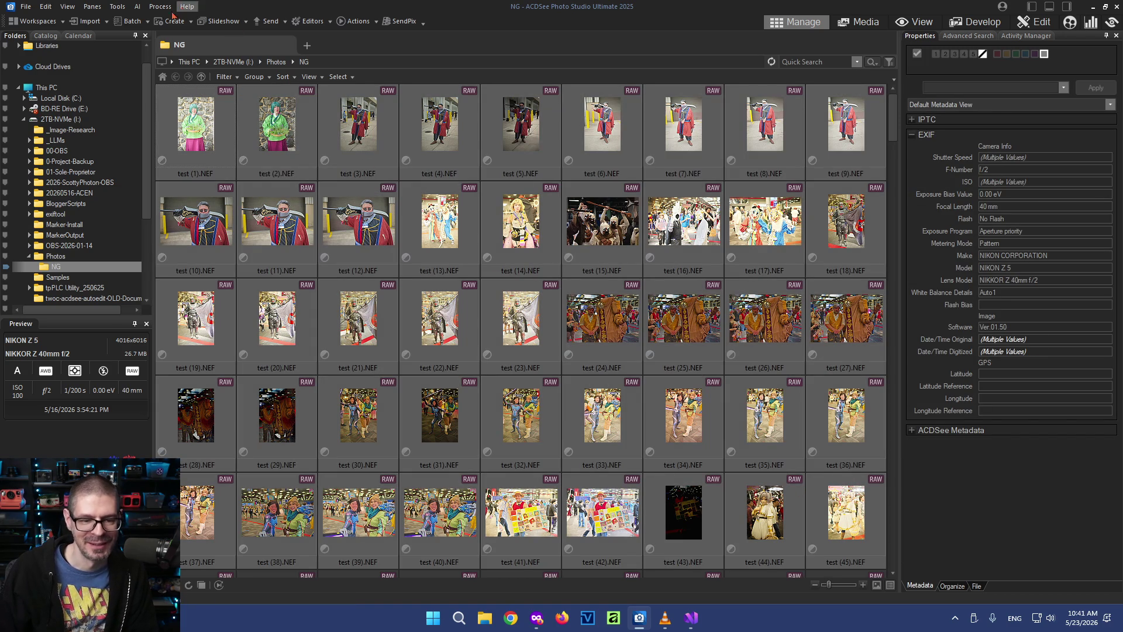
click(117, 8)
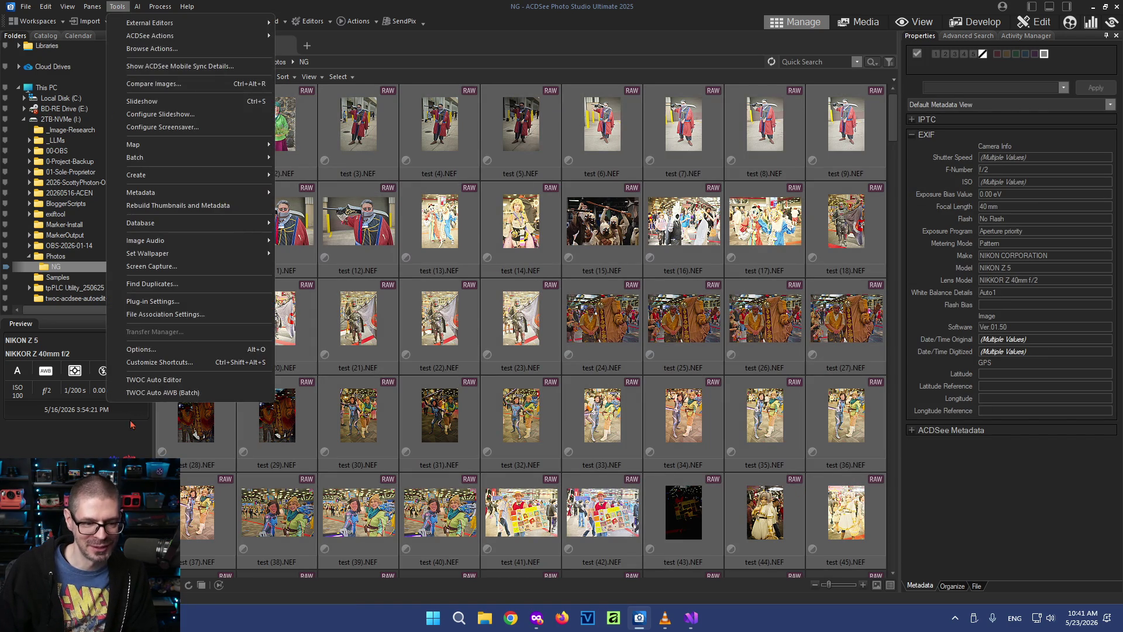
click(166, 398)
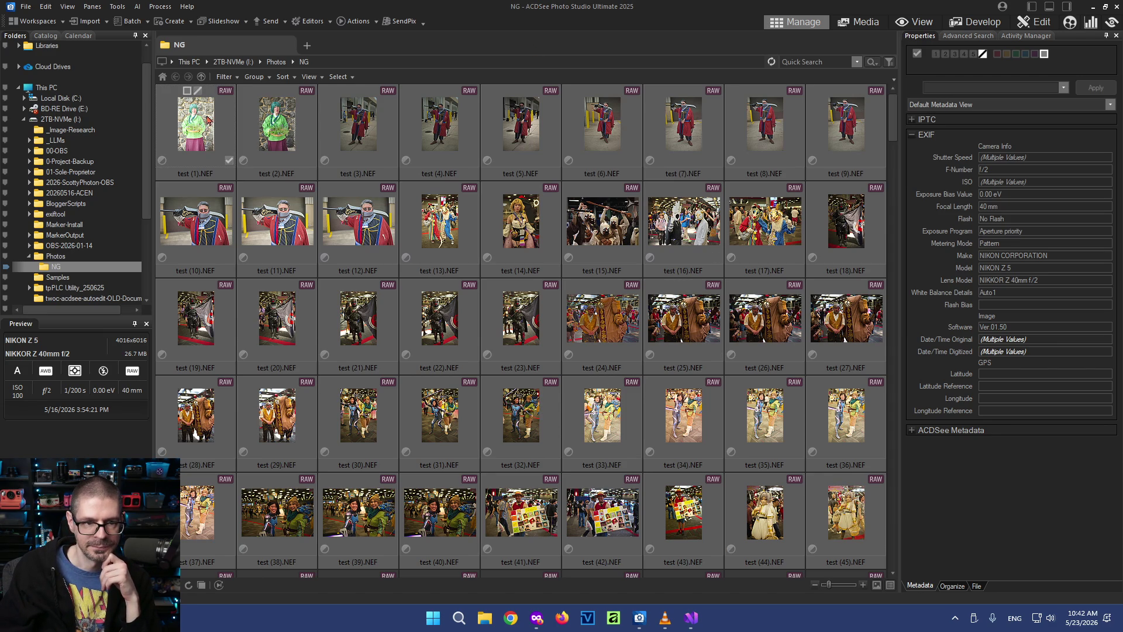
Select test (33).NEF after the batch white-balance processing finishes
click(613, 413)
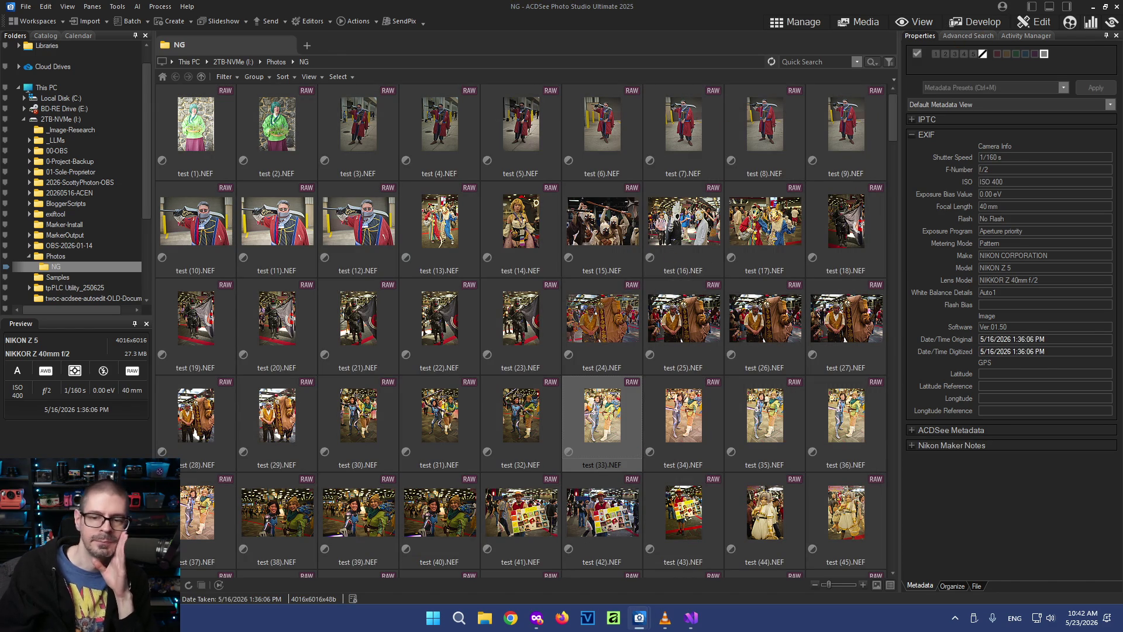
key(ctrl+shift+d)
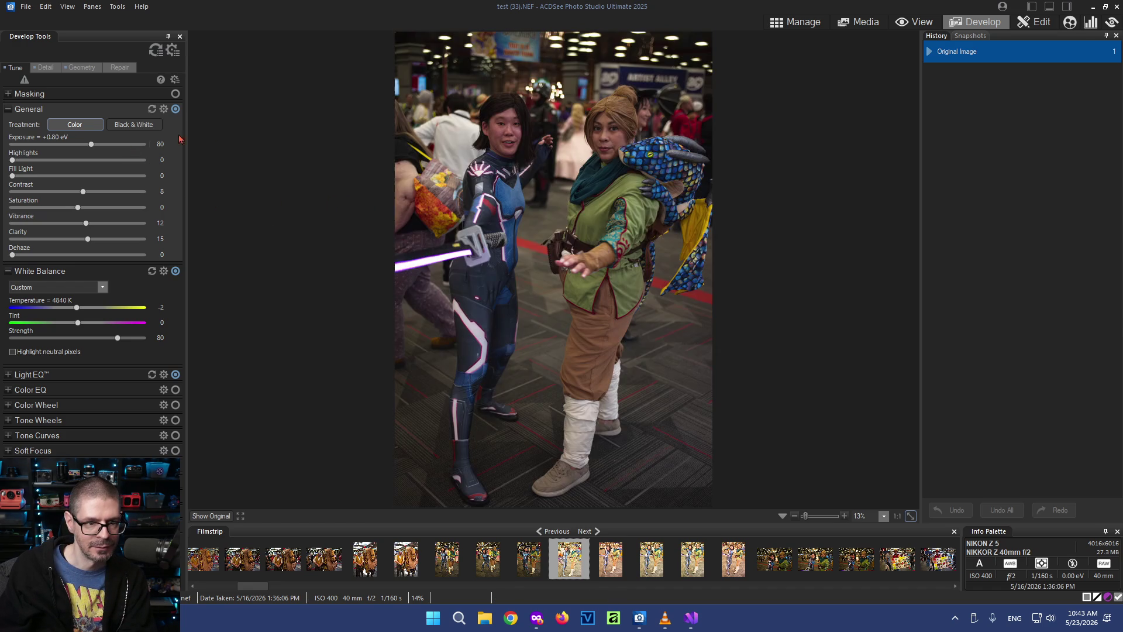
click(787, 20)
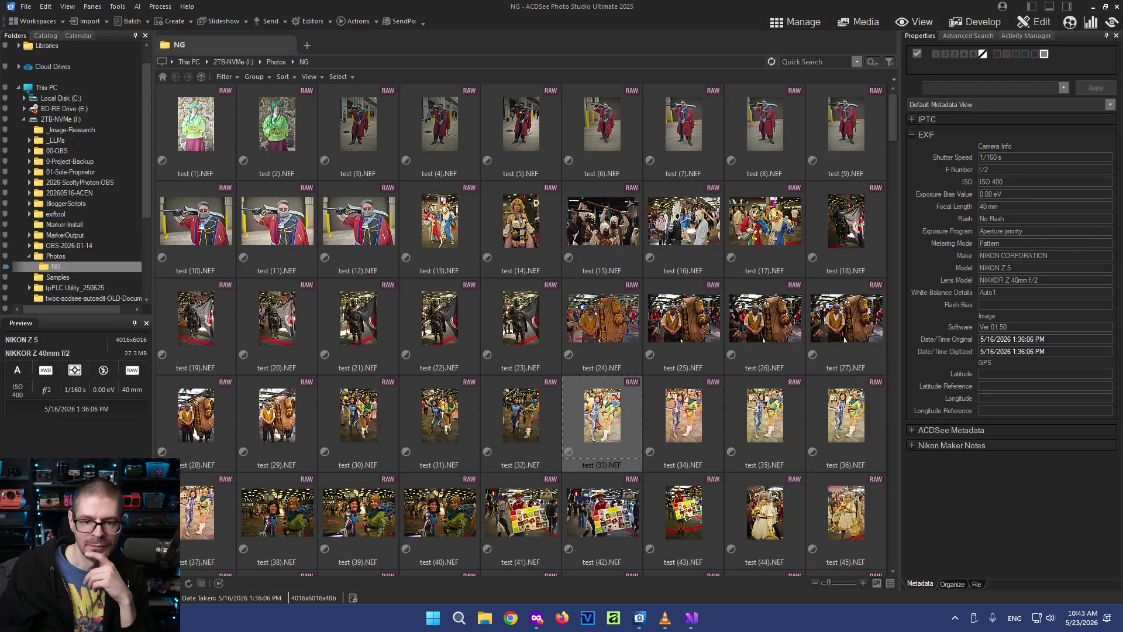
right_click(602, 418)
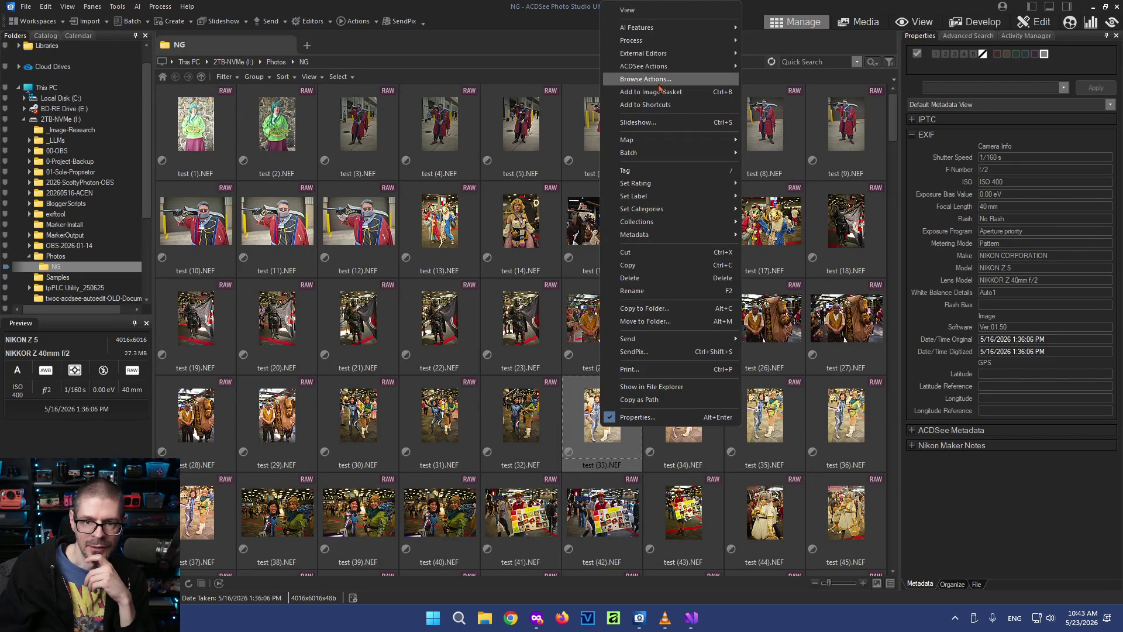
mouse_move(667, 41)
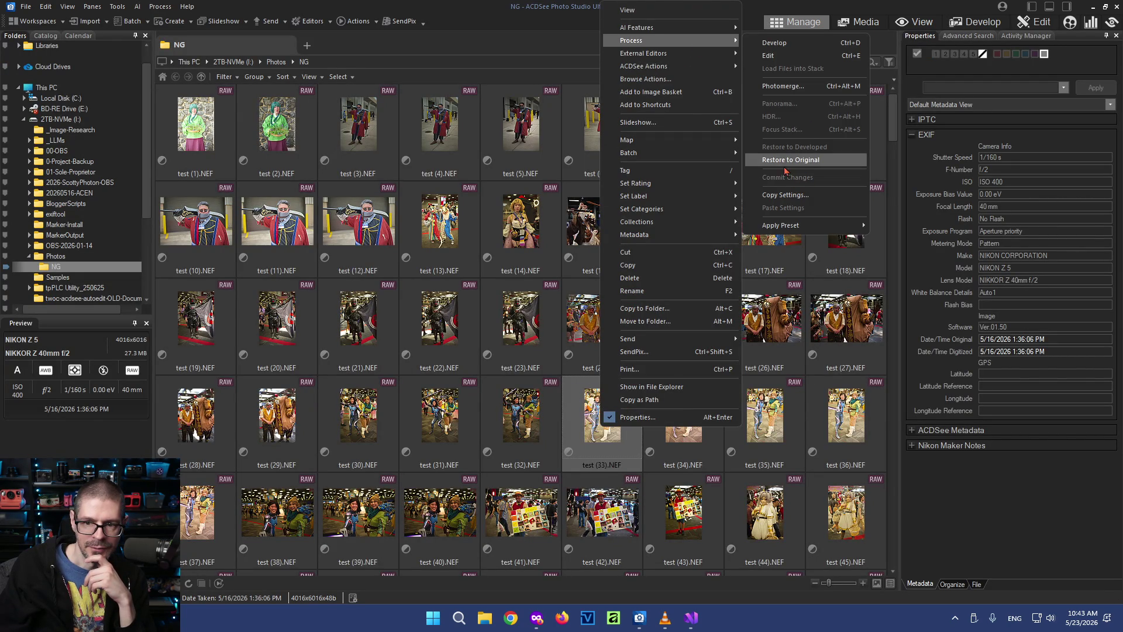
Restore test (33).NEF to its original, then rerun the TWOC Auto AWB batch plugin on it
click(785, 161)
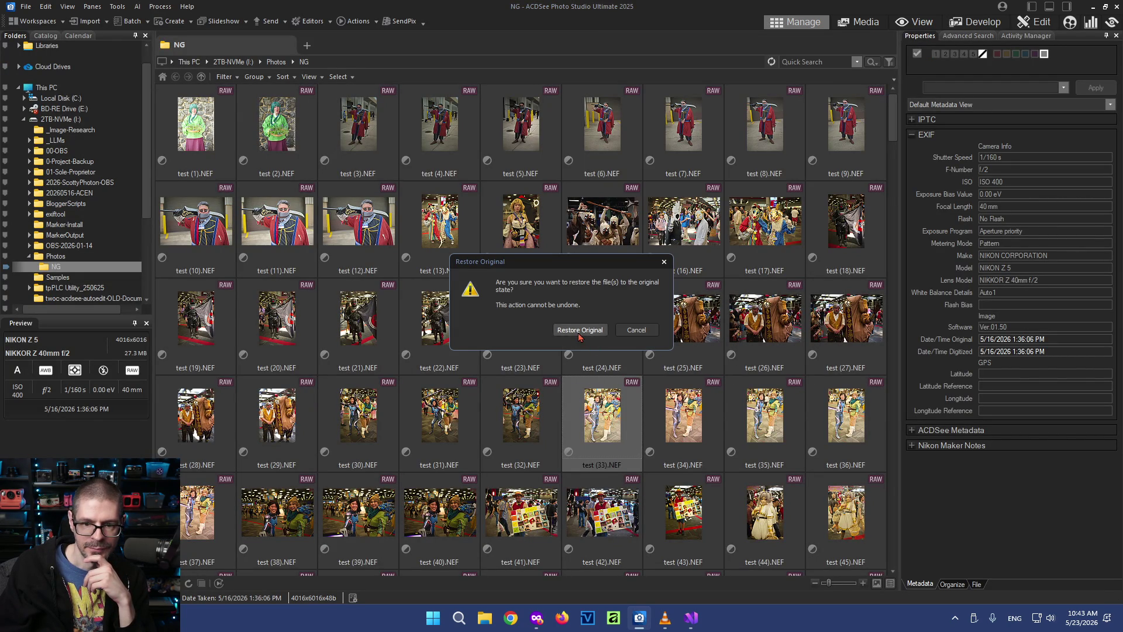
click(587, 337)
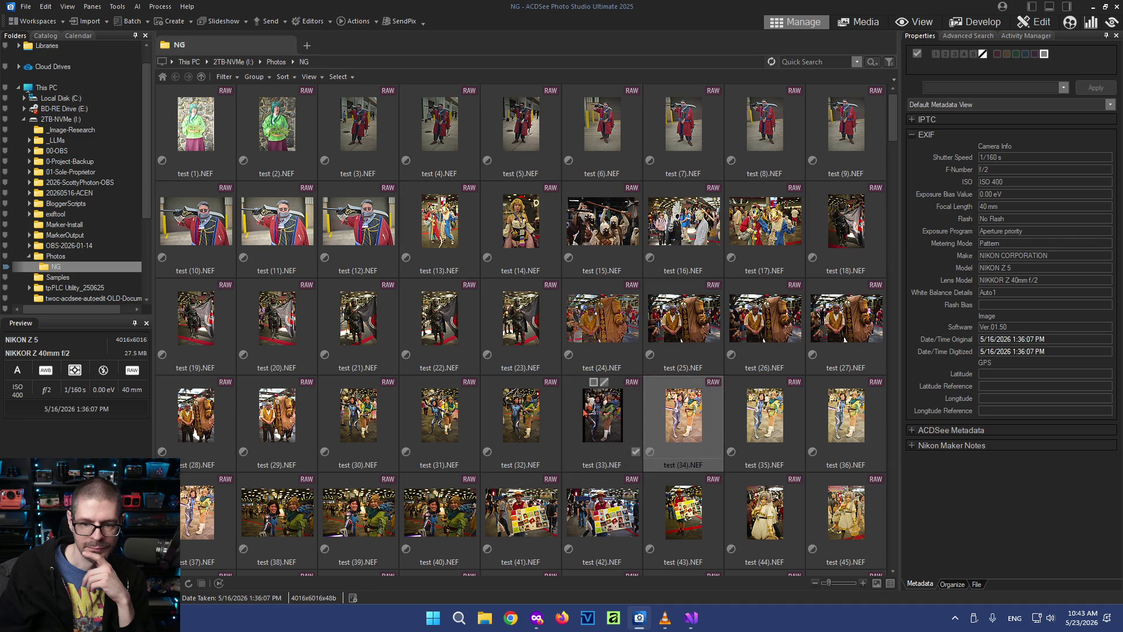
click(117, 6)
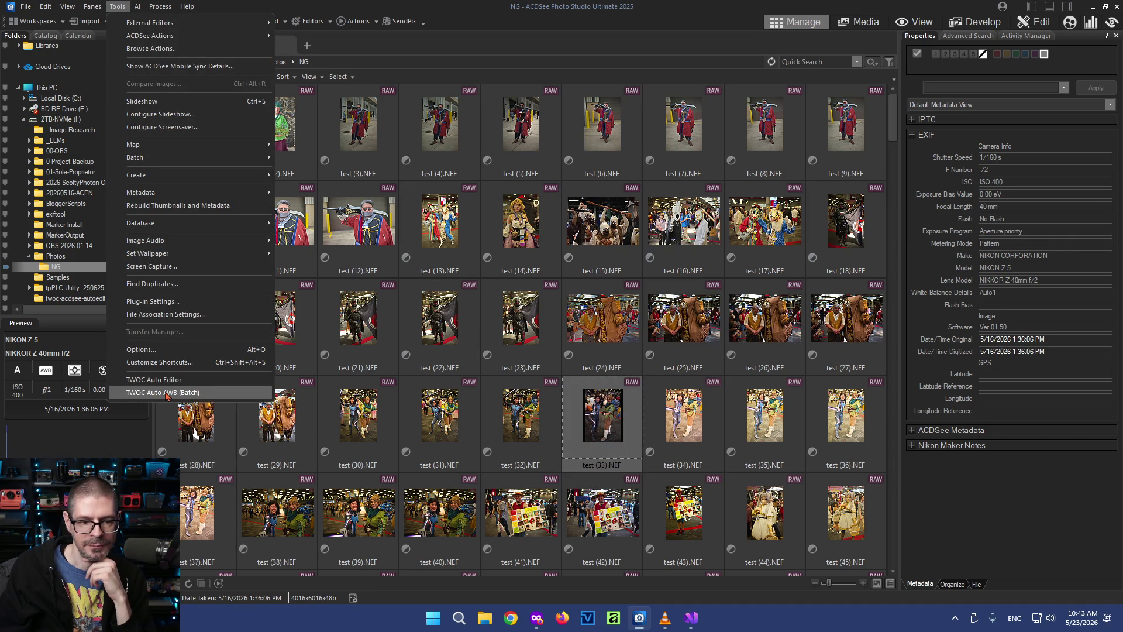
click(167, 396)
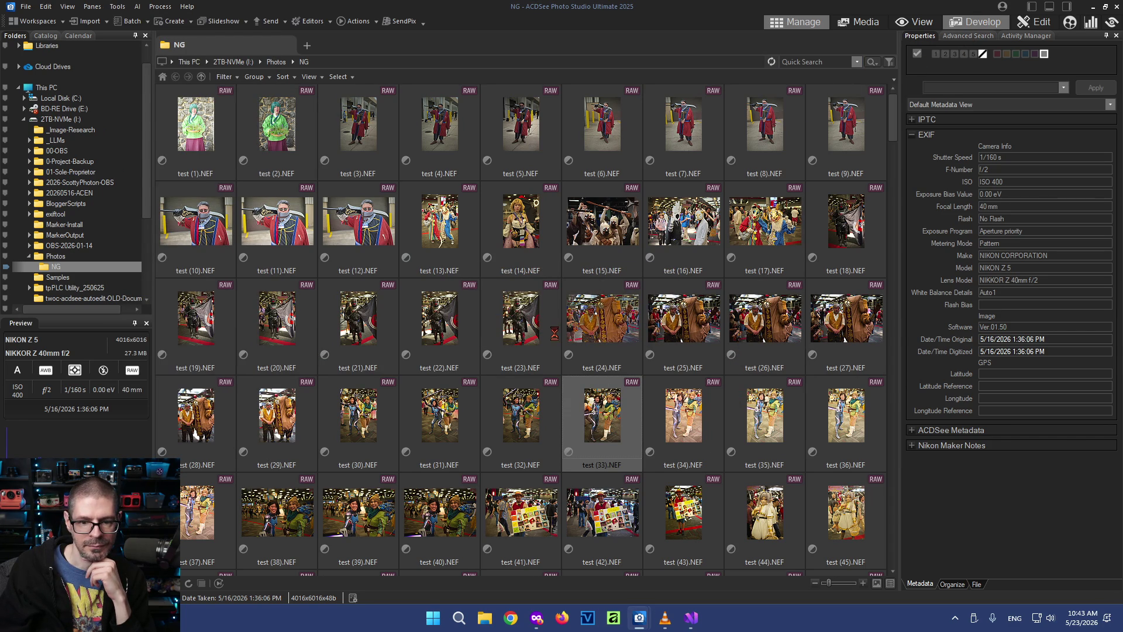
Compare test (33).NEF's Custom 4913 K adjustment with its original in Develop, then return to the browser's Tools menu
click(974, 22)
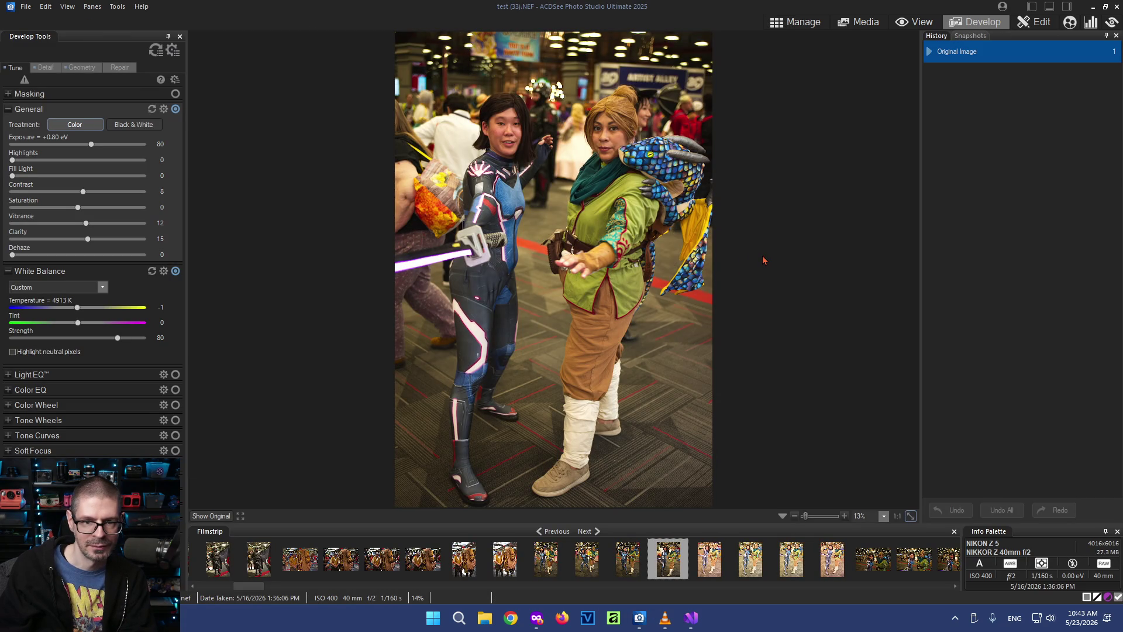
key(shift+x)
key(shift+x)
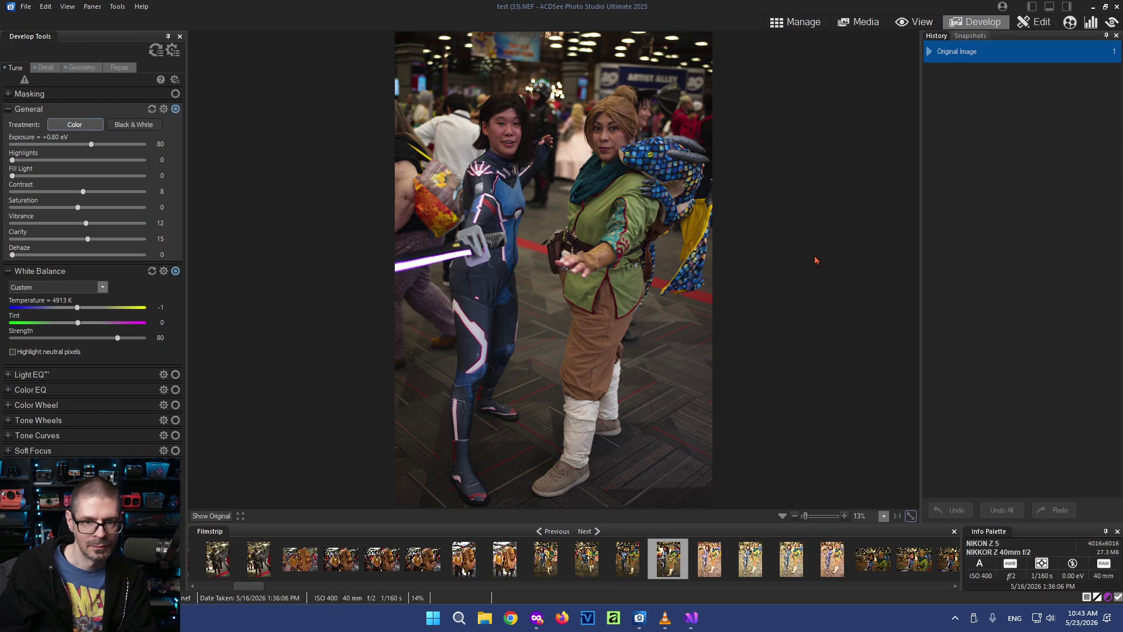
click(799, 21)
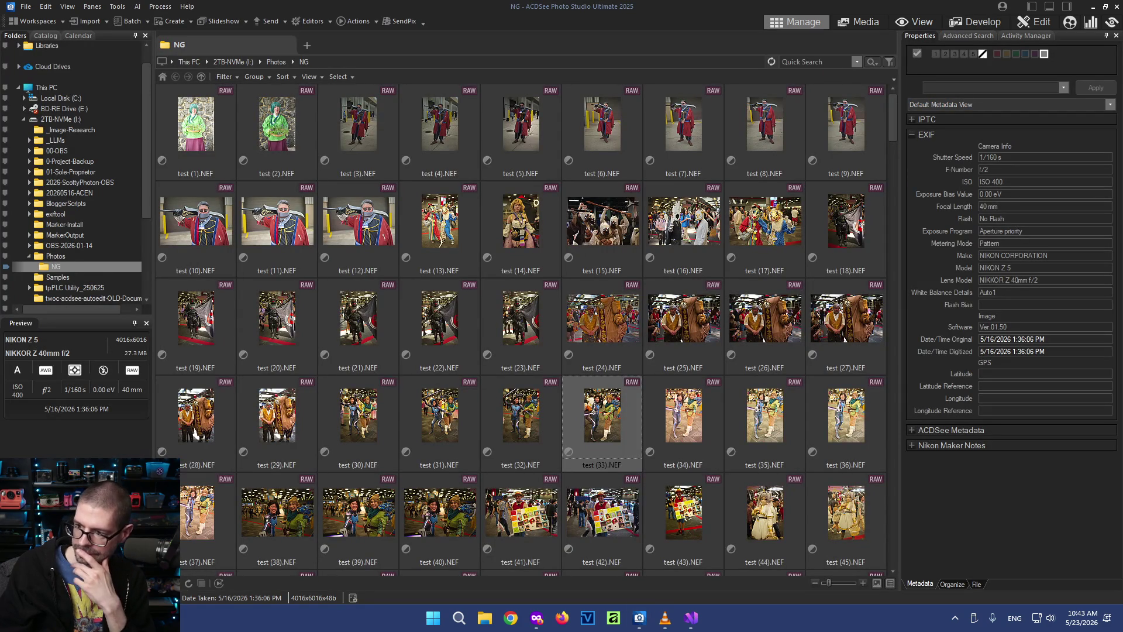
mouse_move(196, 128)
click(117, 6)
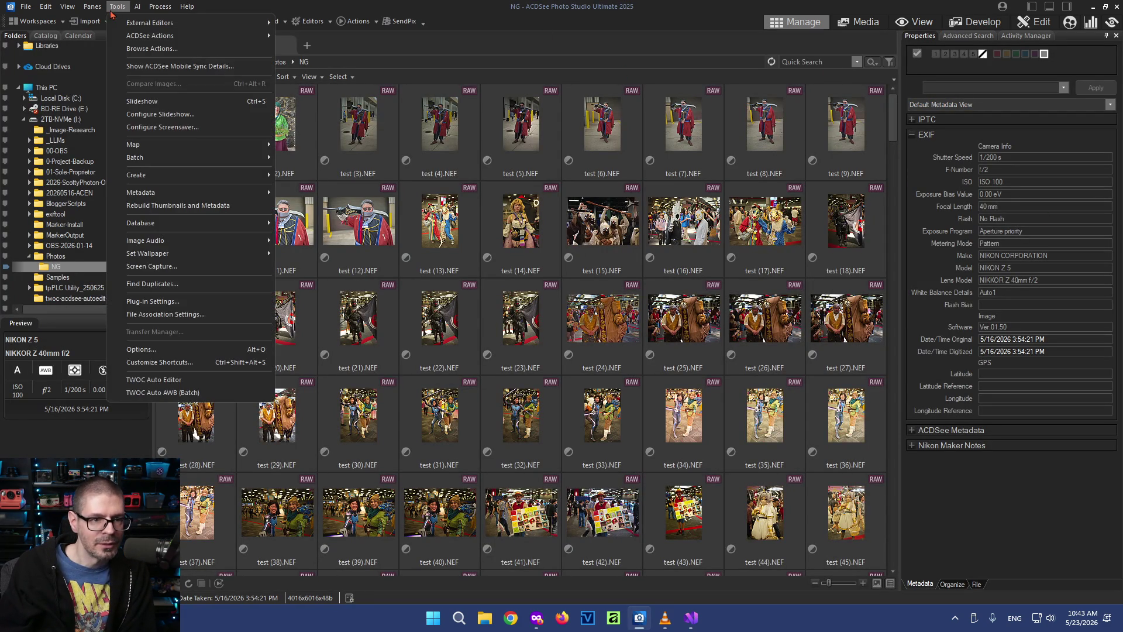
Run the TWOC automatic adjustment on test (1).NEF
click(156, 379)
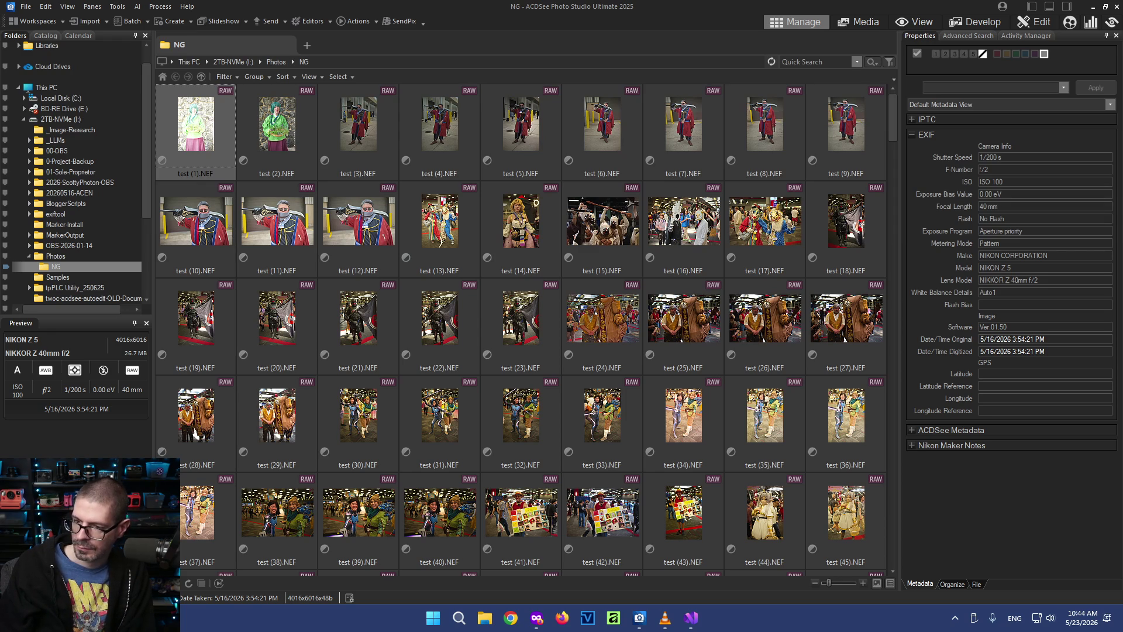
mouse_move(196, 128)
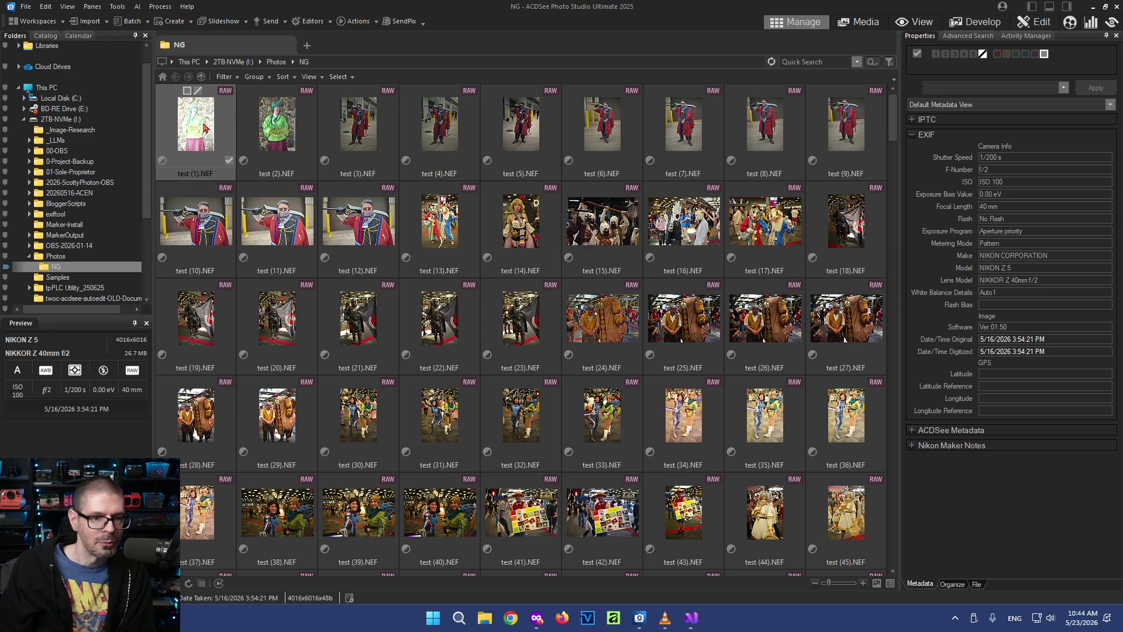
right_click(203, 125)
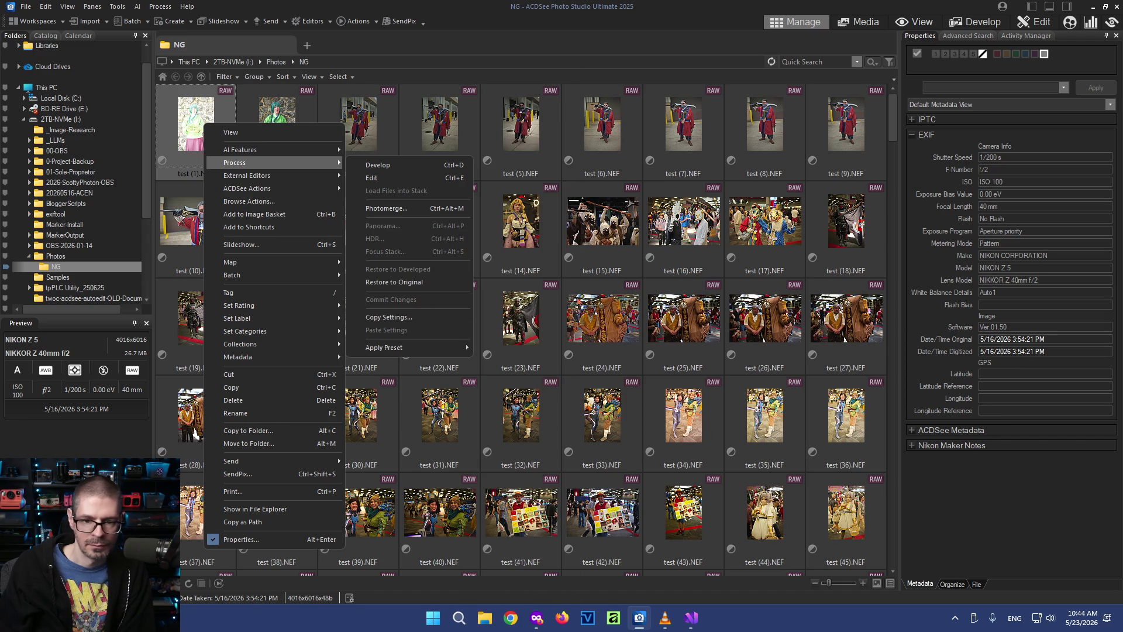
key(Escape)
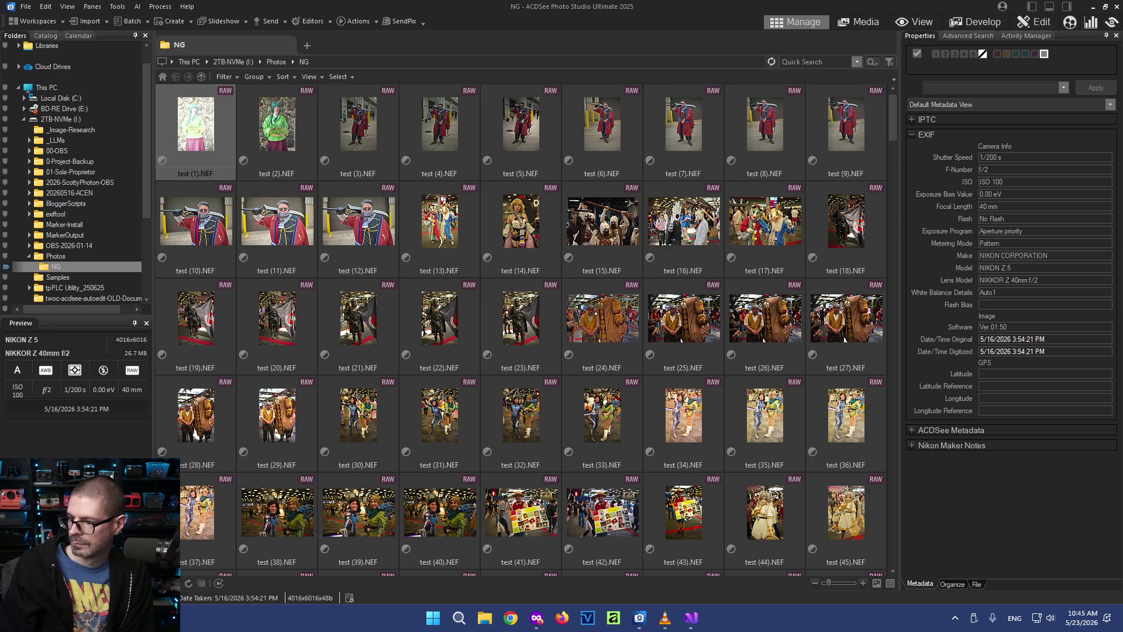
mouse_move(196, 122)
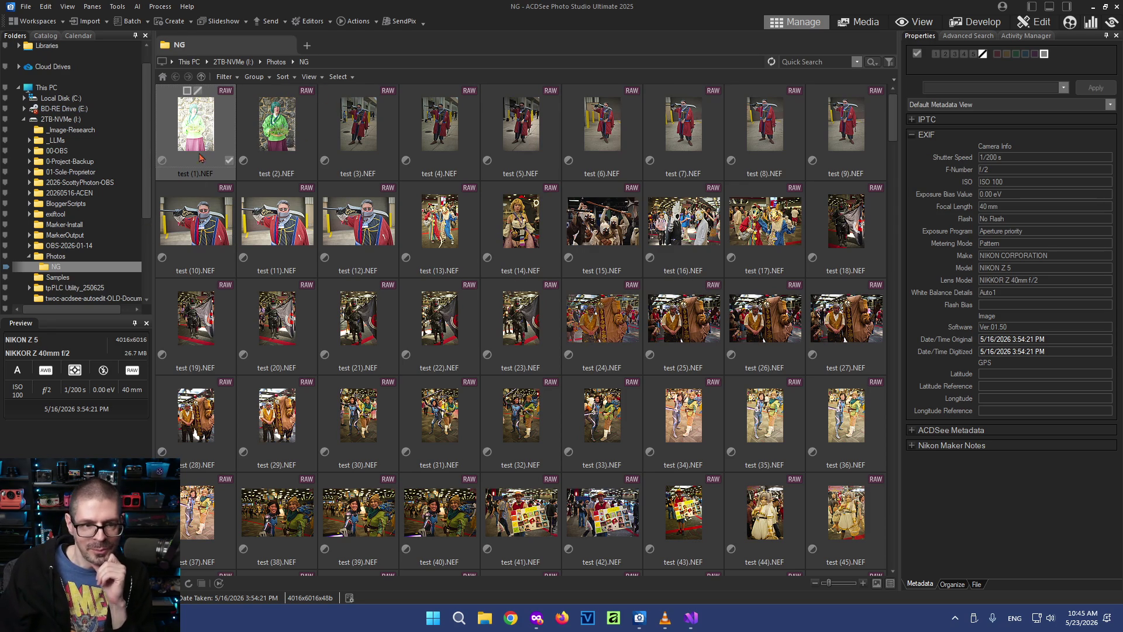
click(264, 127)
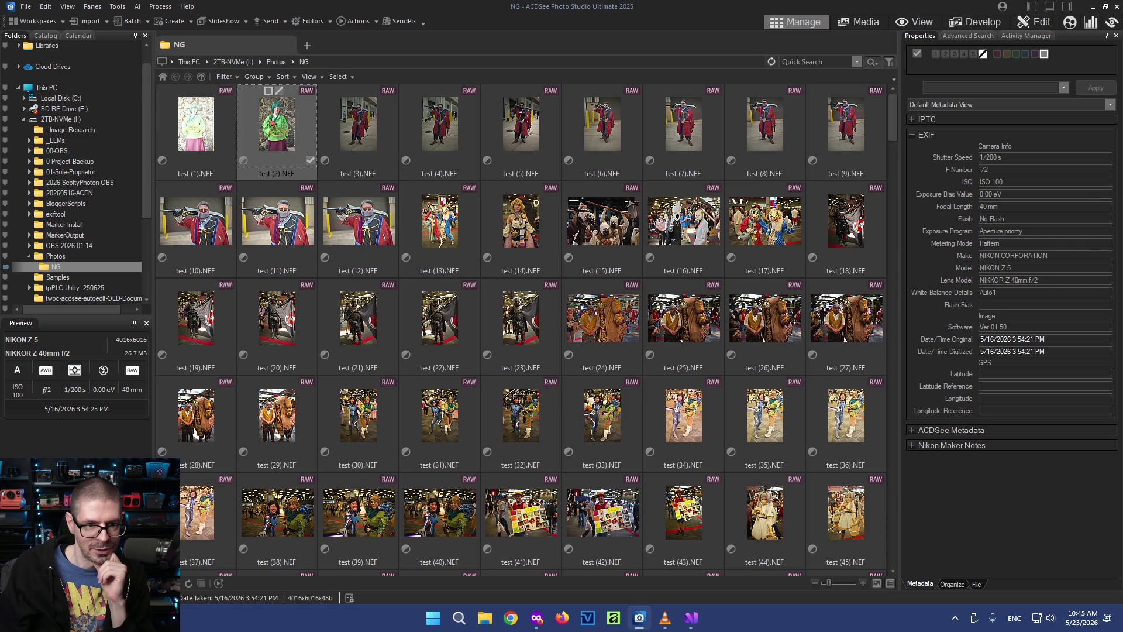
right_click(196, 114)
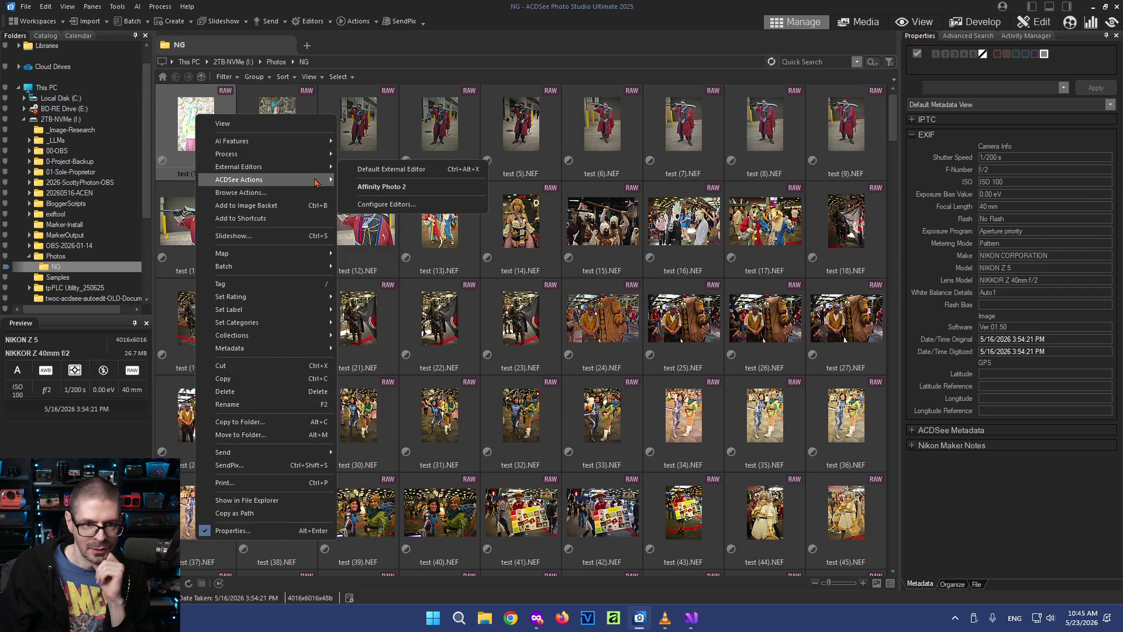
mouse_move(227, 154)
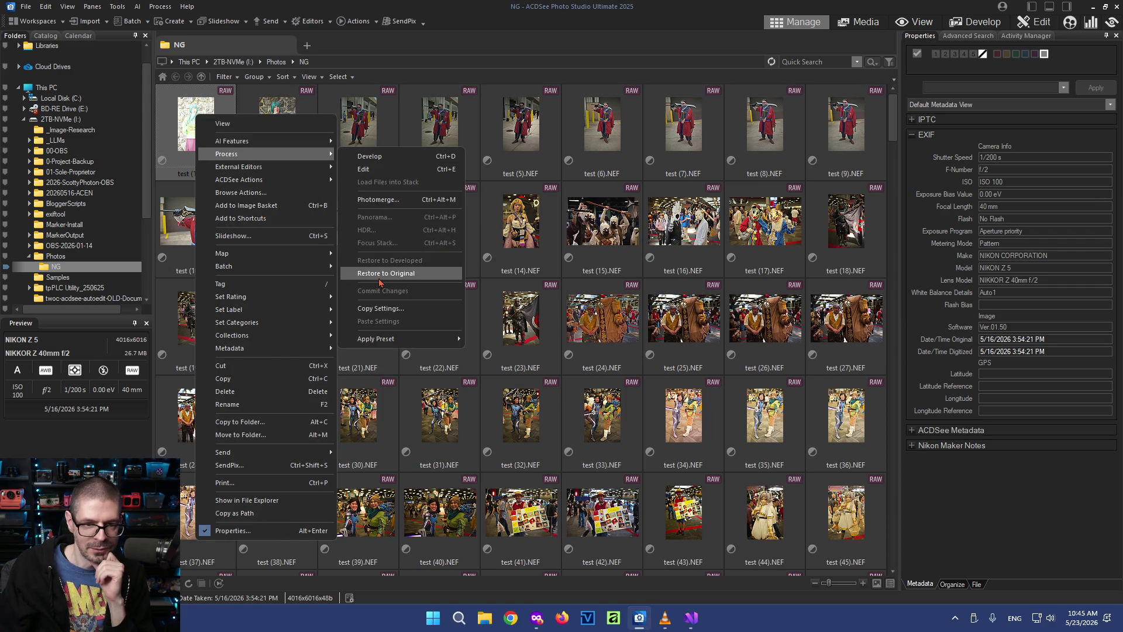
Restore test (1).NEF to its original via Process > Restore to Original and confirm
click(386, 274)
click(581, 333)
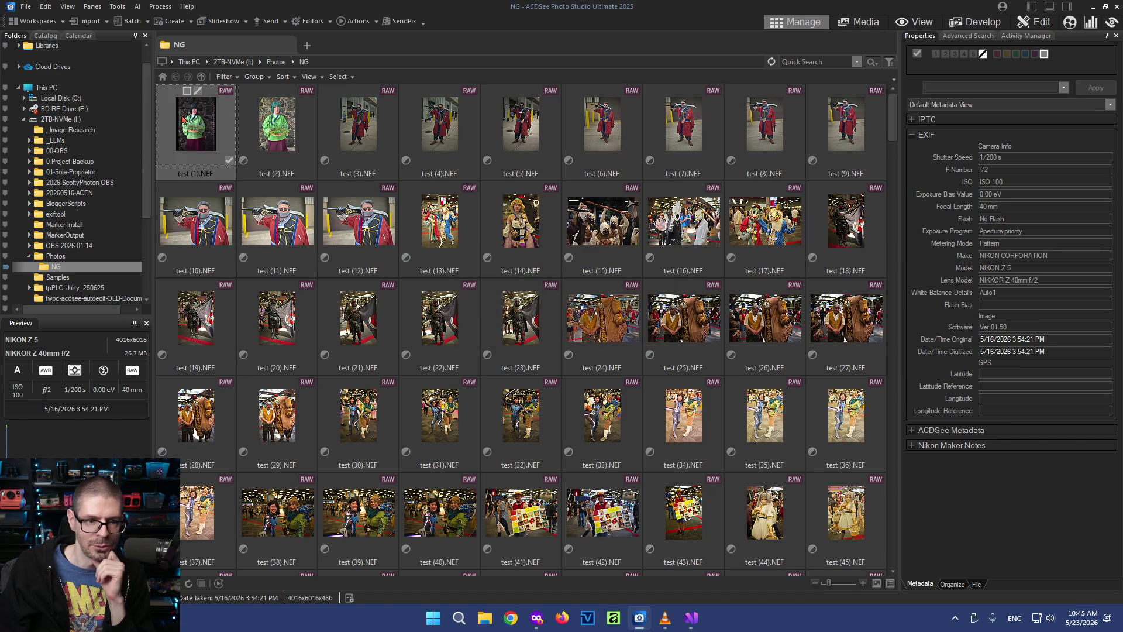
click(117, 6)
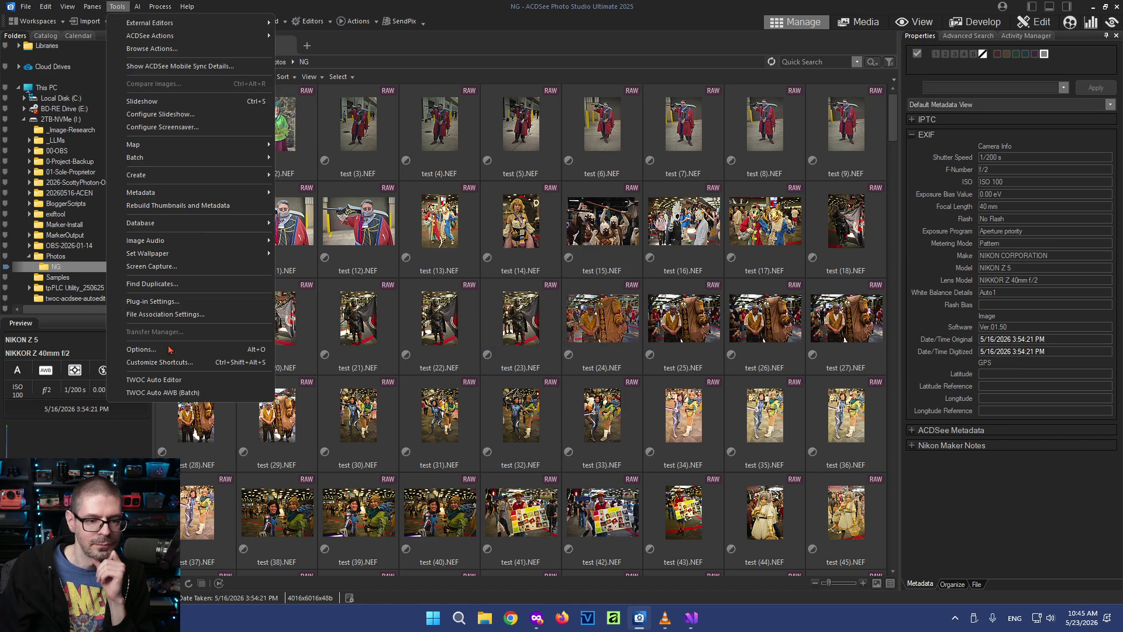
Run the TWOC auto adjustment on test (1).NEF, inspect it in Develop, then return to browsing
click(177, 393)
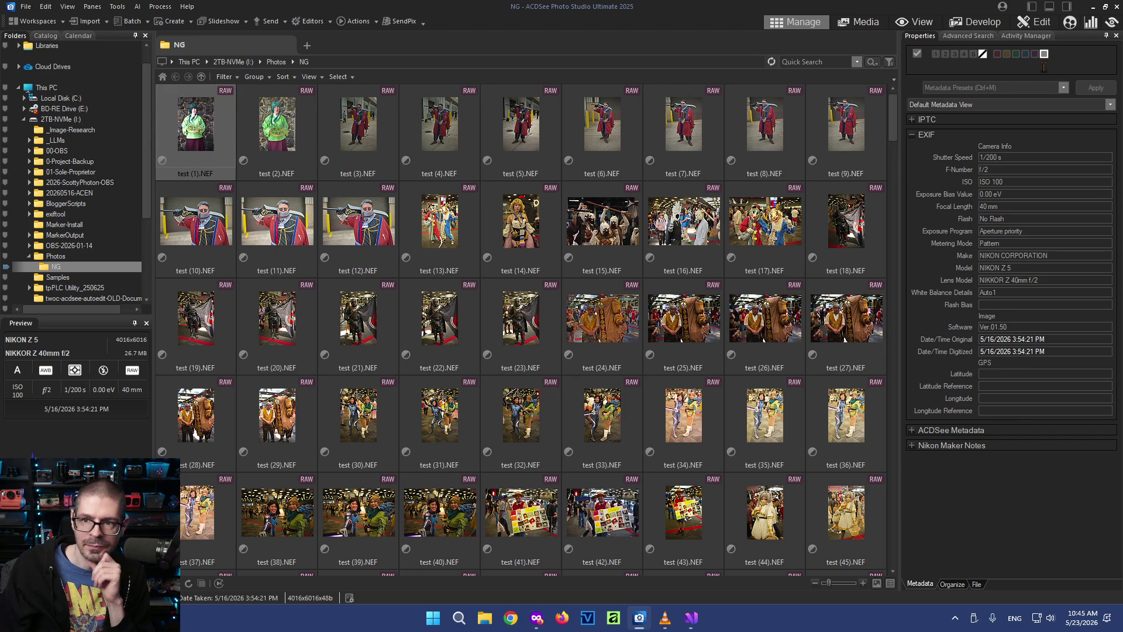
click(976, 21)
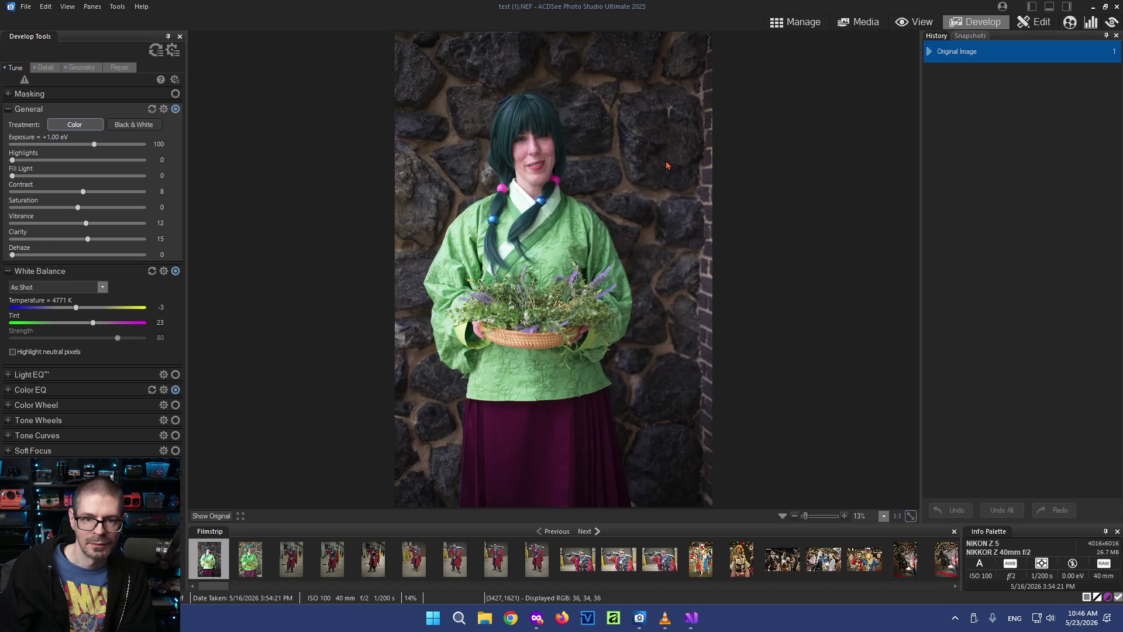
click(801, 22)
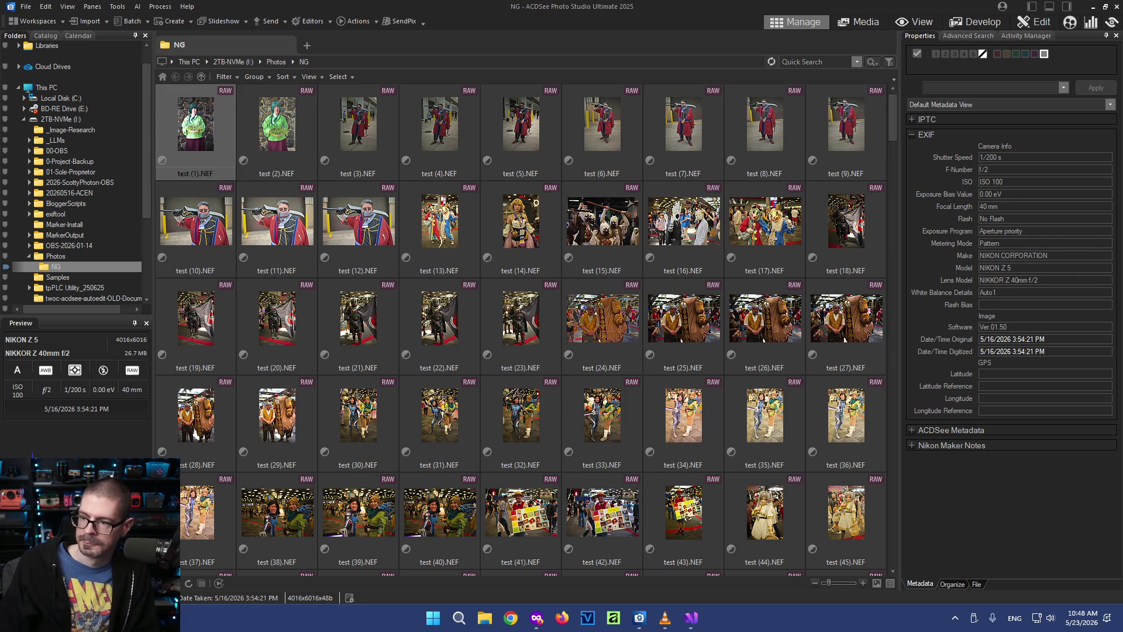
Select all photos in the NG folder with Ctrl+A and bring up their context actions
click(463, 7)
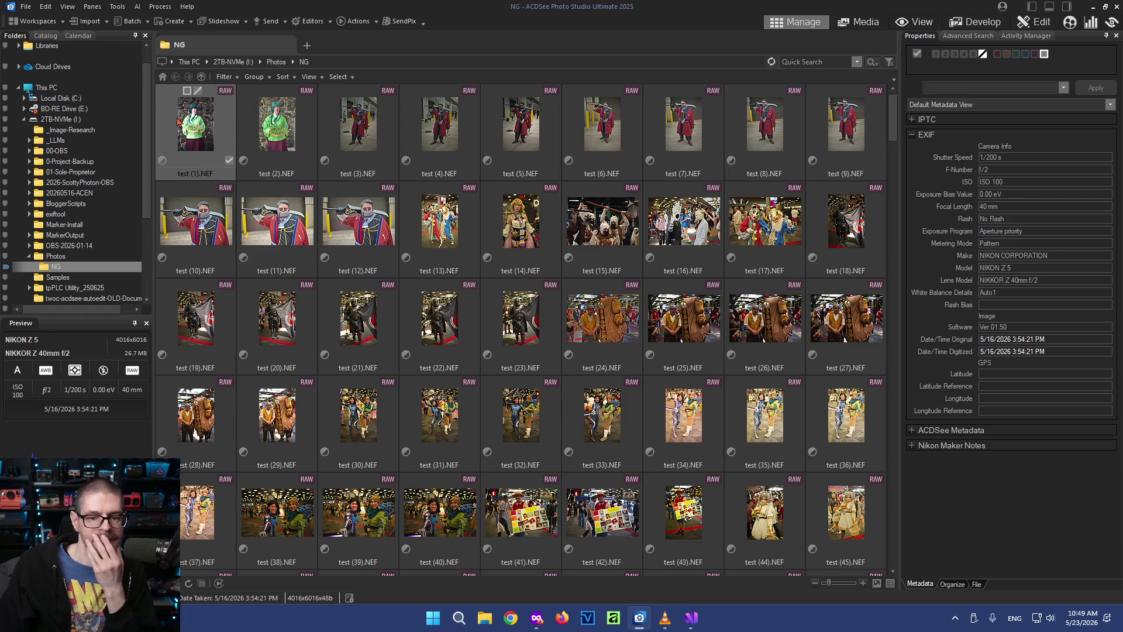
scroll(215, 268, down, 1)
scroll(215, 269, down, 2)
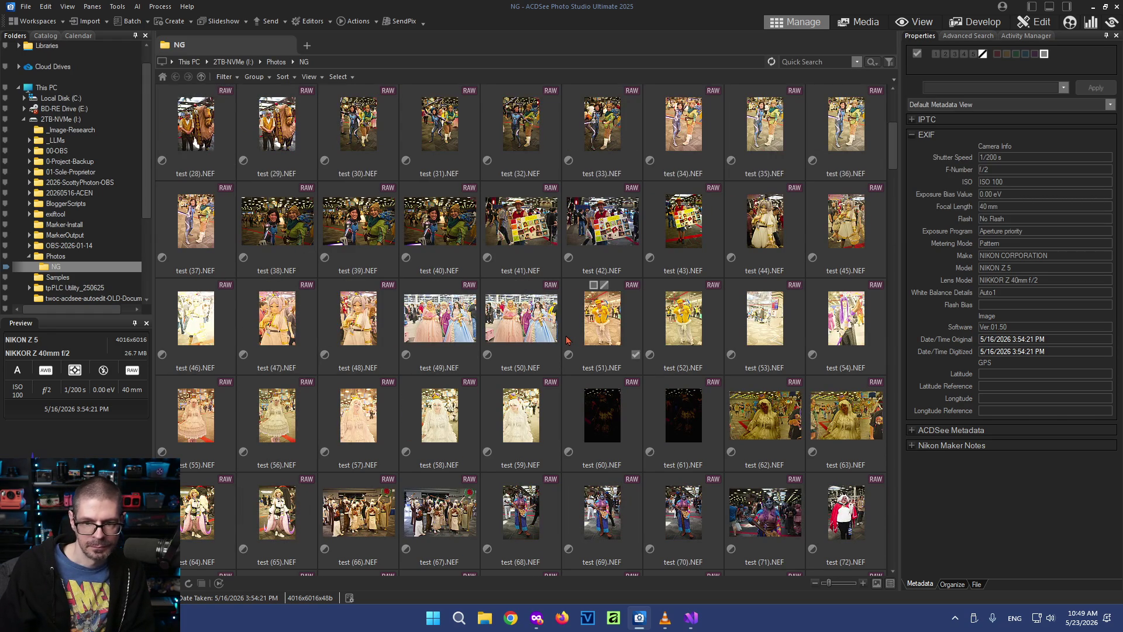
scroll(565, 338, up, 3)
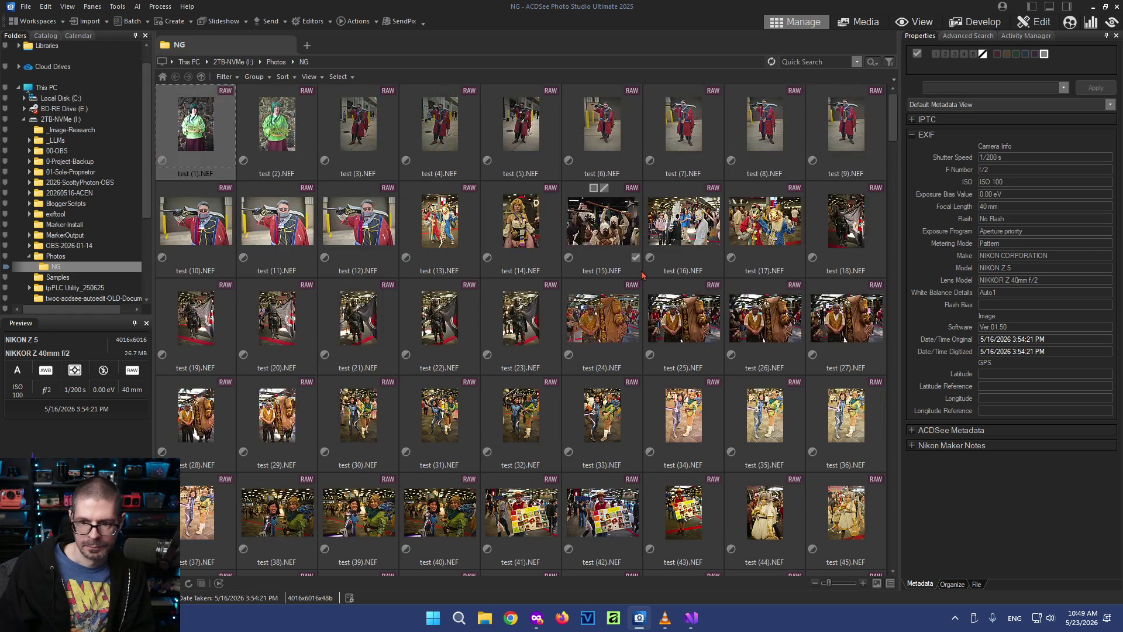
shift+click(838, 502)
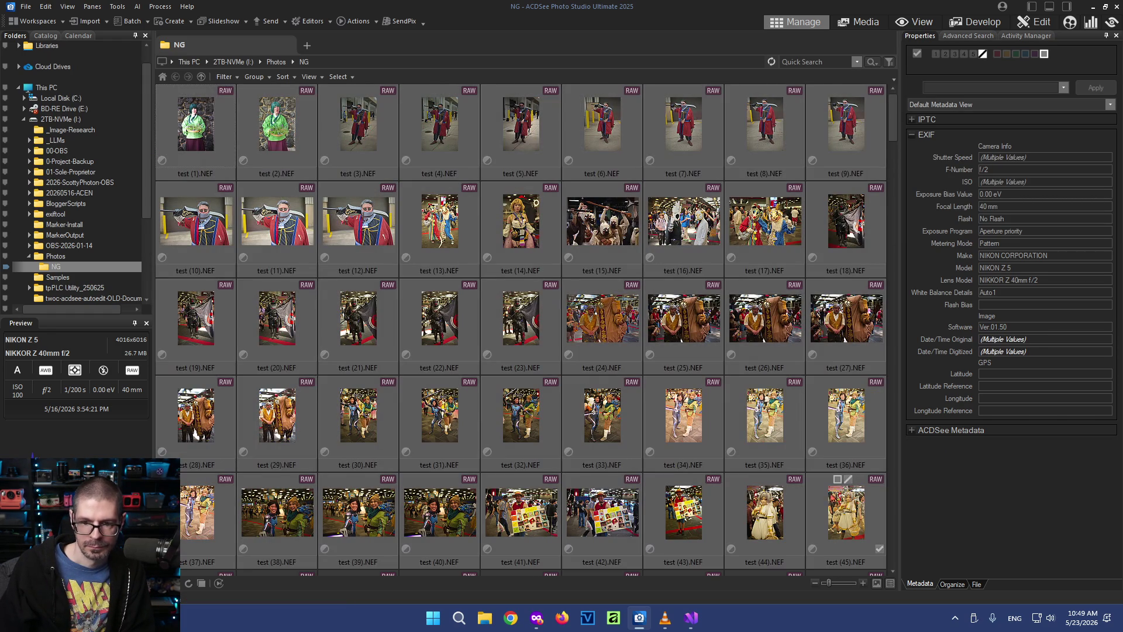
right_click(847, 499)
Restore all selected photos to original, confirm, then select test (1).NEF alone
mouse_move(878, 111)
click(1037, 228)
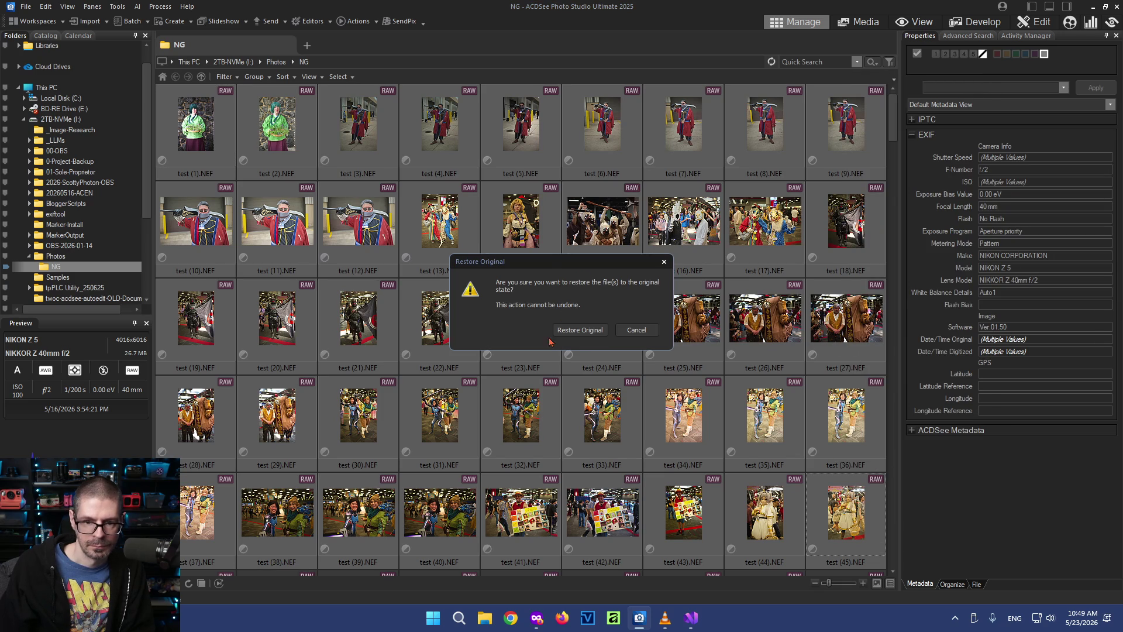
click(562, 329)
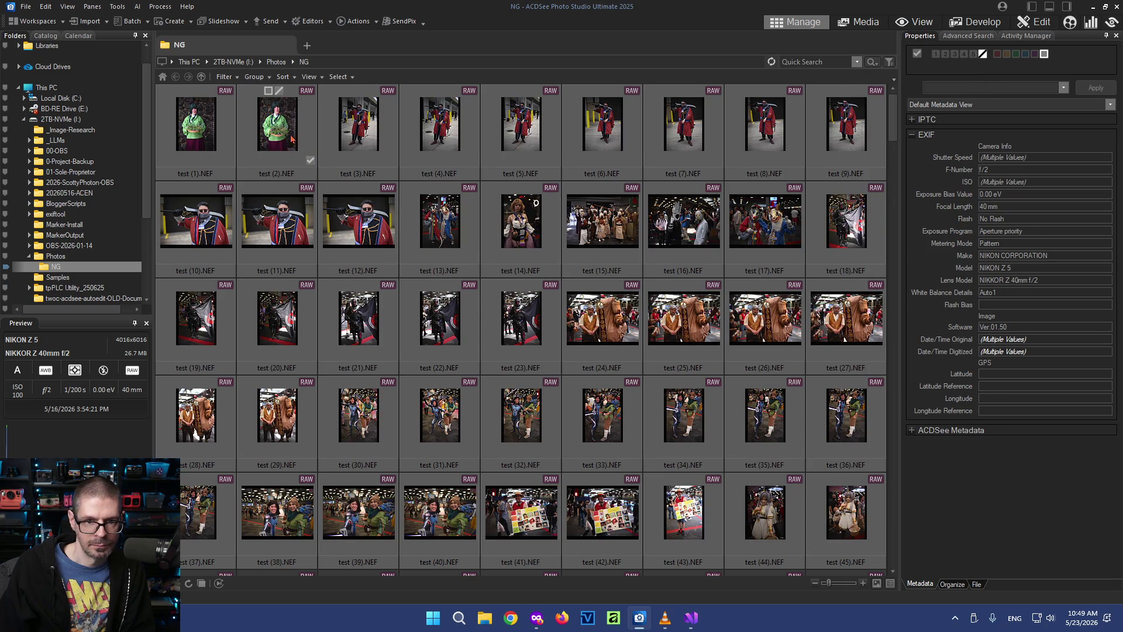
click(207, 121)
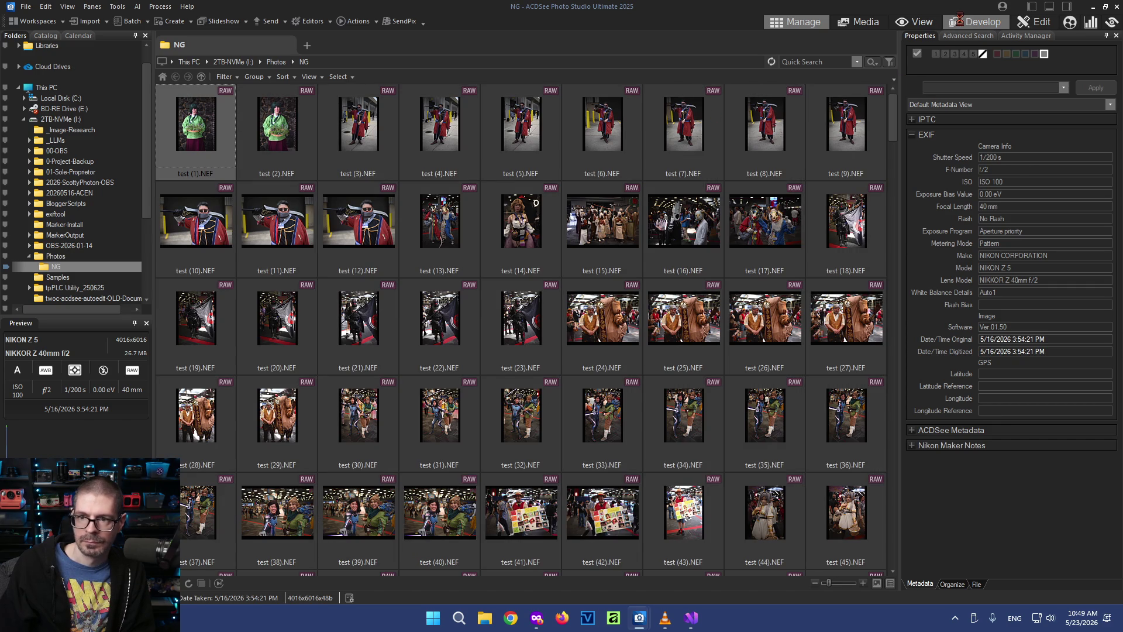
key(ctrl+shift+d)
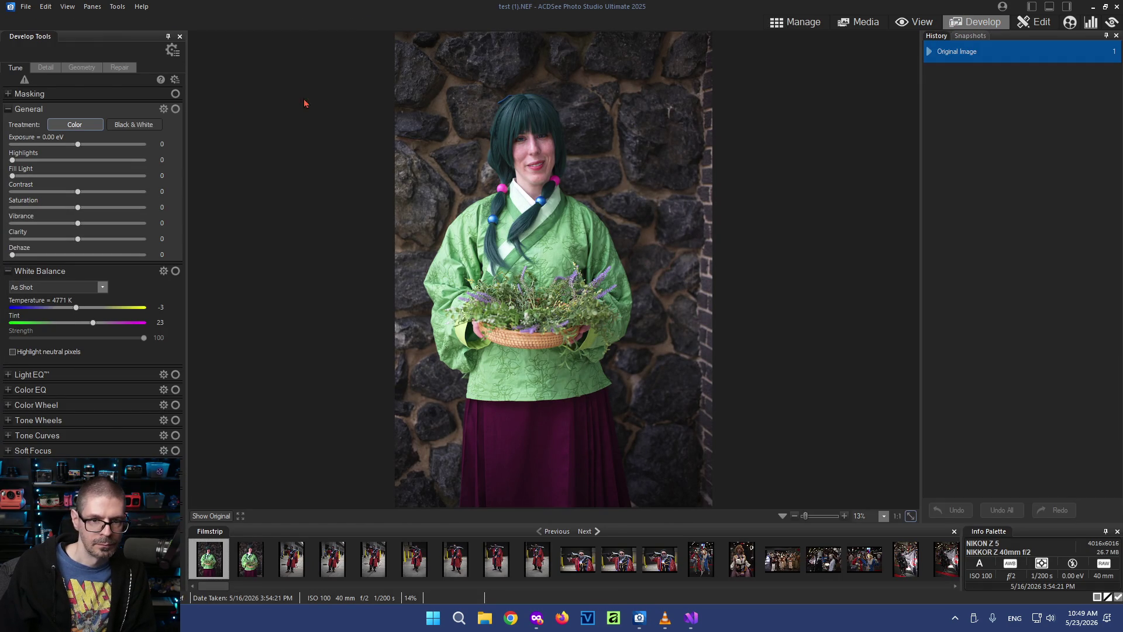
click(794, 22)
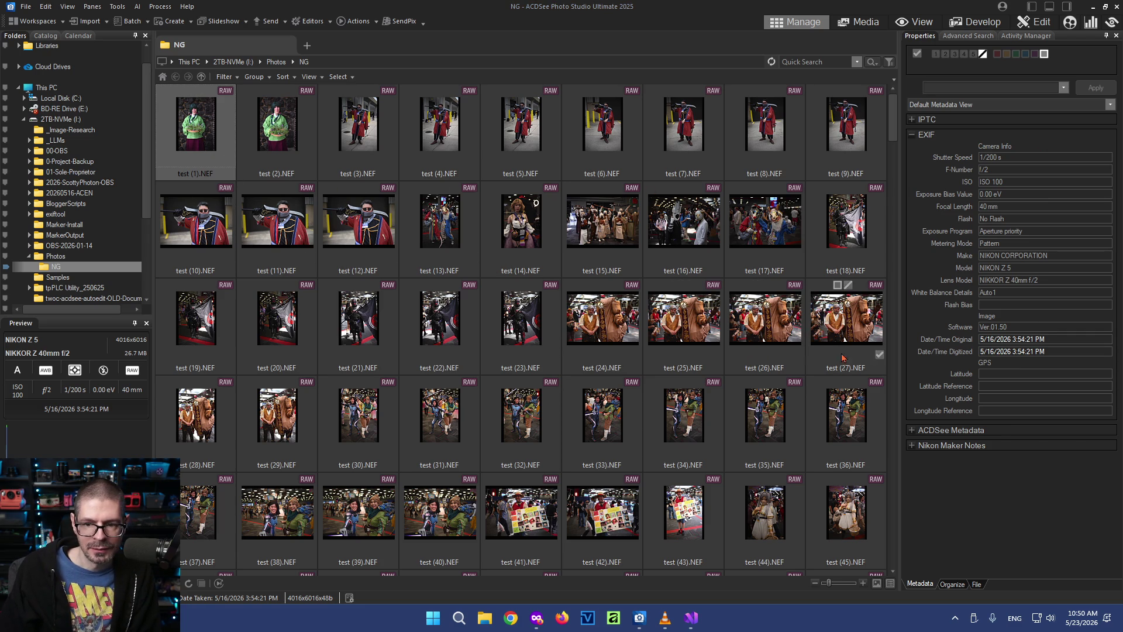
Extend the selection through test (36) and run TWOC Auto Editor on it from Tools
shift+click(818, 397)
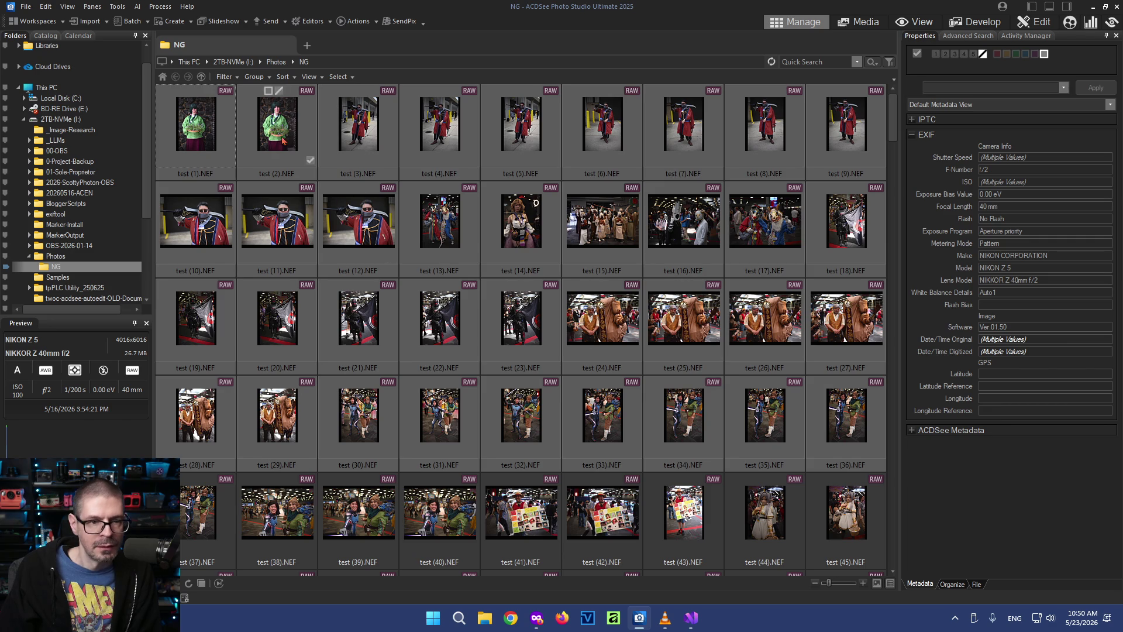
click(117, 7)
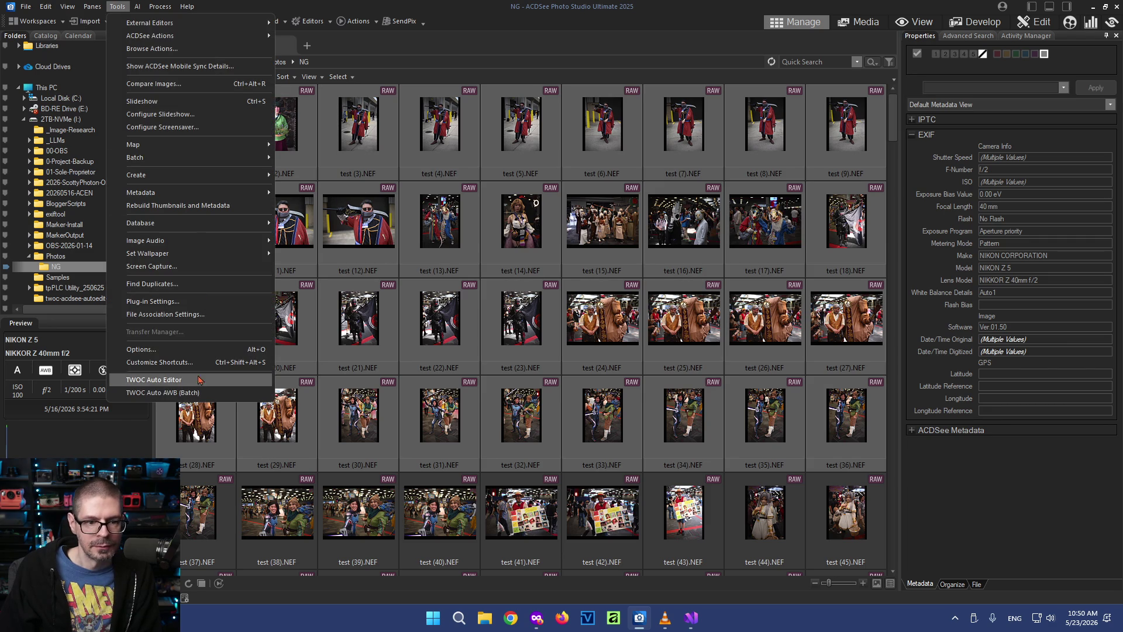
click(175, 392)
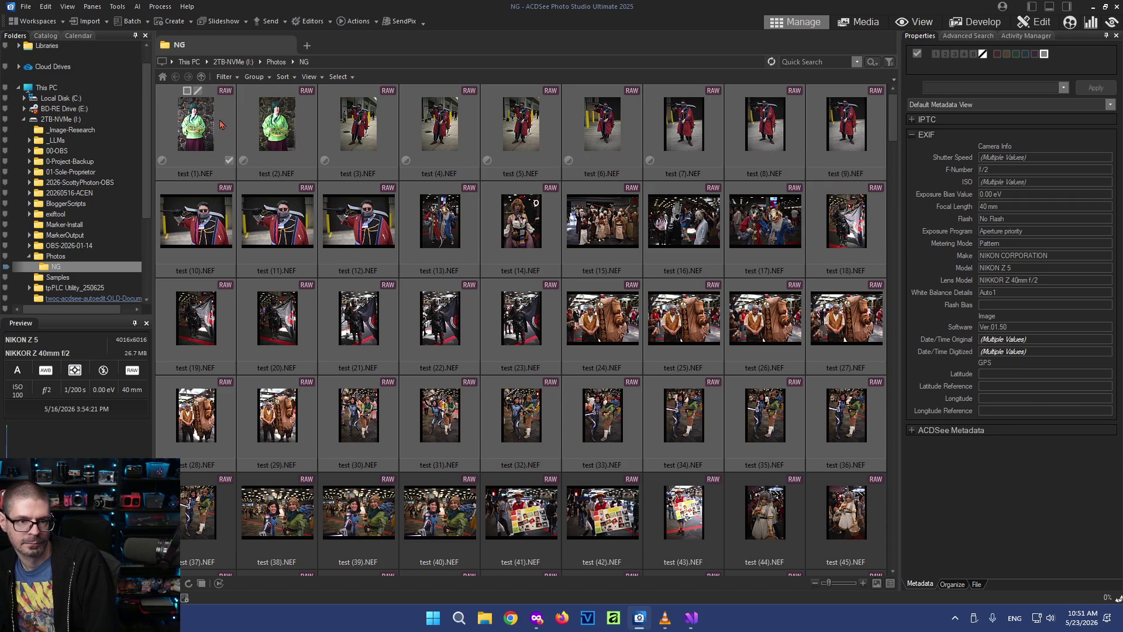
Narrow the selection to test (1).NEF while edits finish, then select test (16).NEF
click(213, 129)
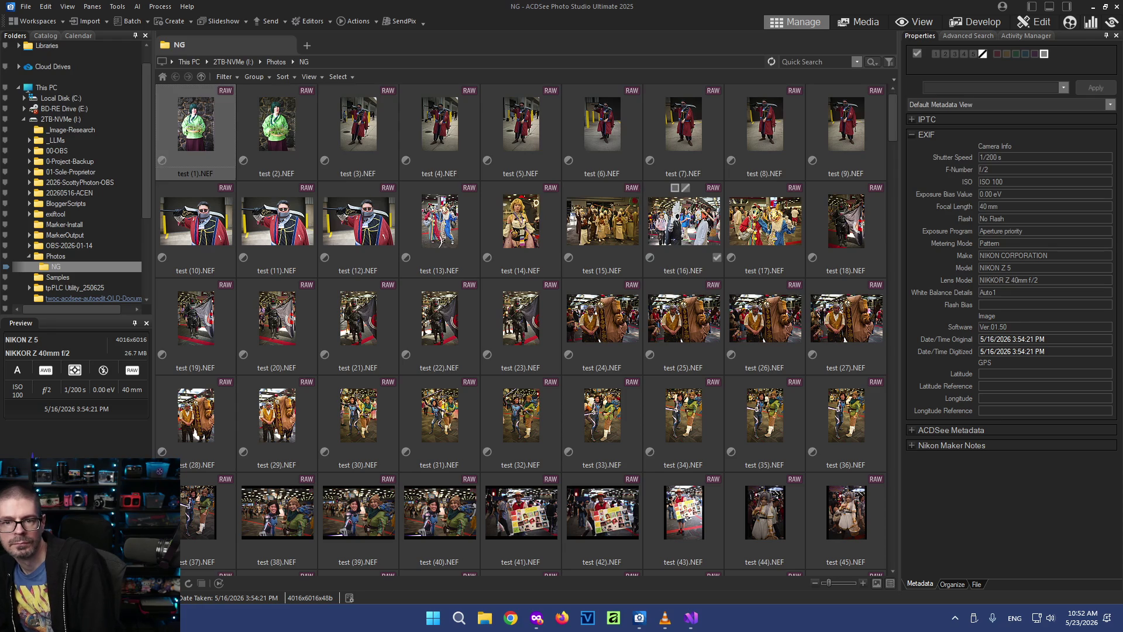
click(684, 224)
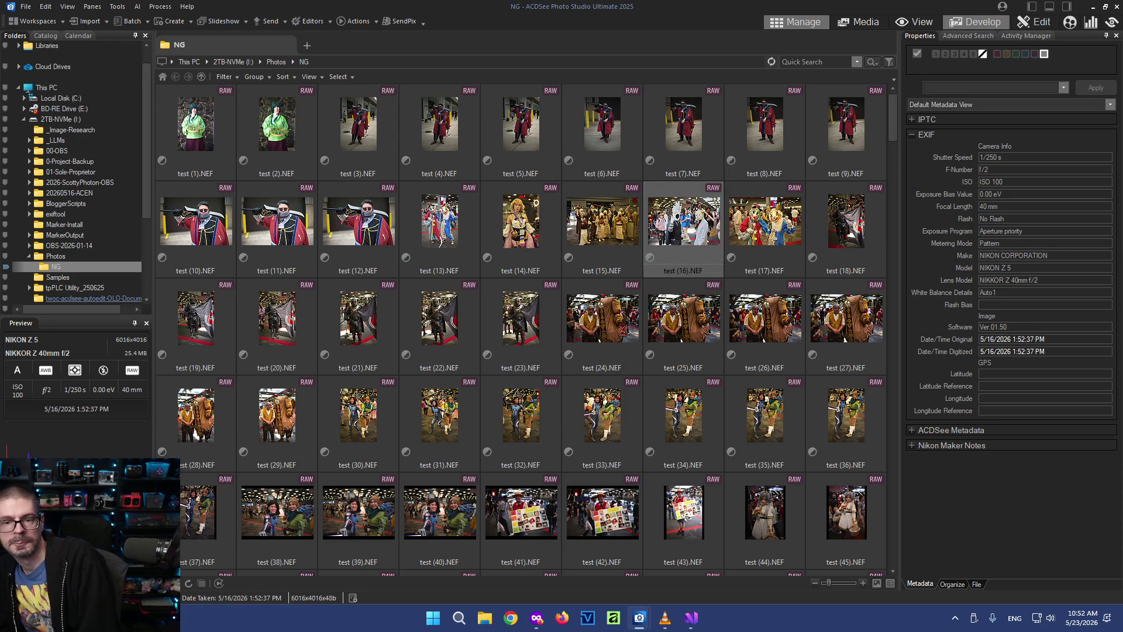
Develop test (16).NEF and toggle its General adjustments off and on to compare
click(974, 21)
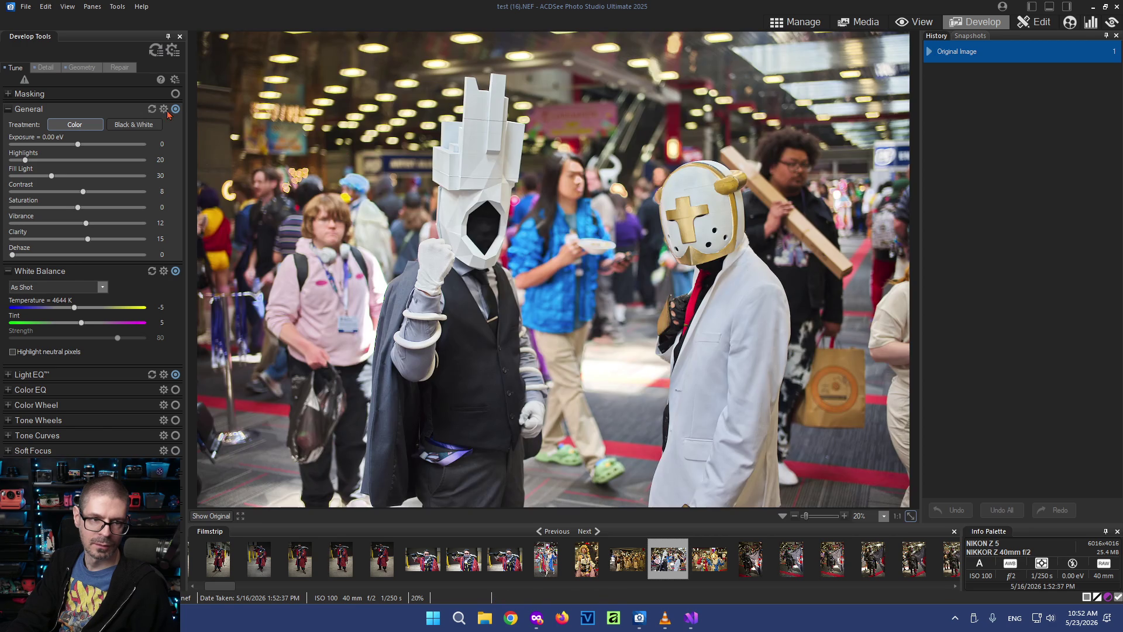
click(176, 109)
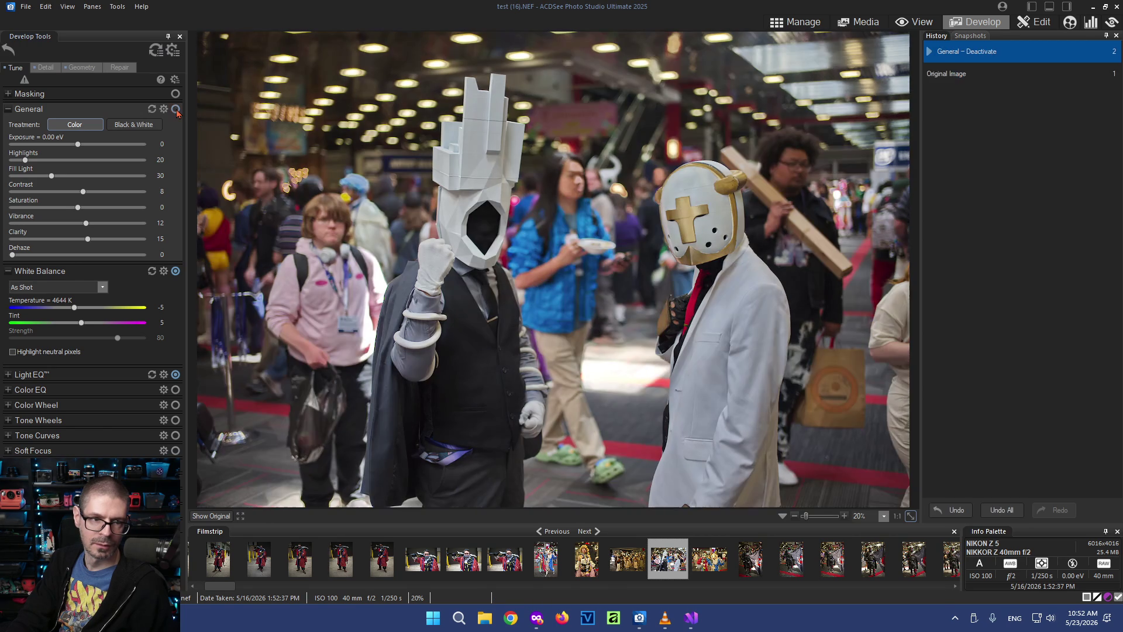
click(176, 108)
click(175, 109)
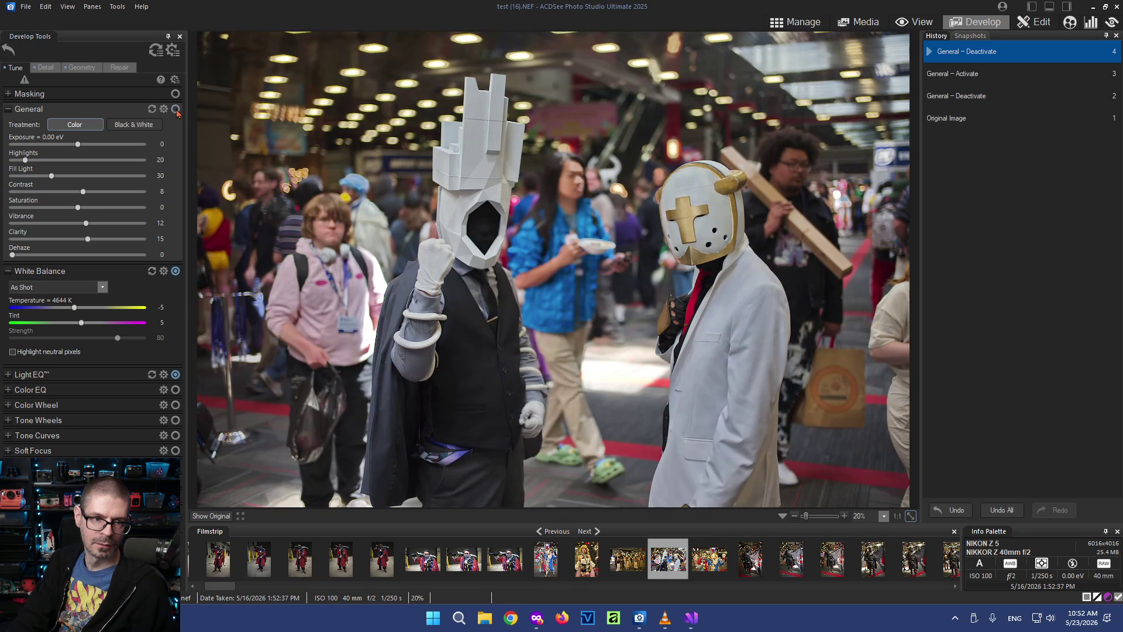
click(176, 109)
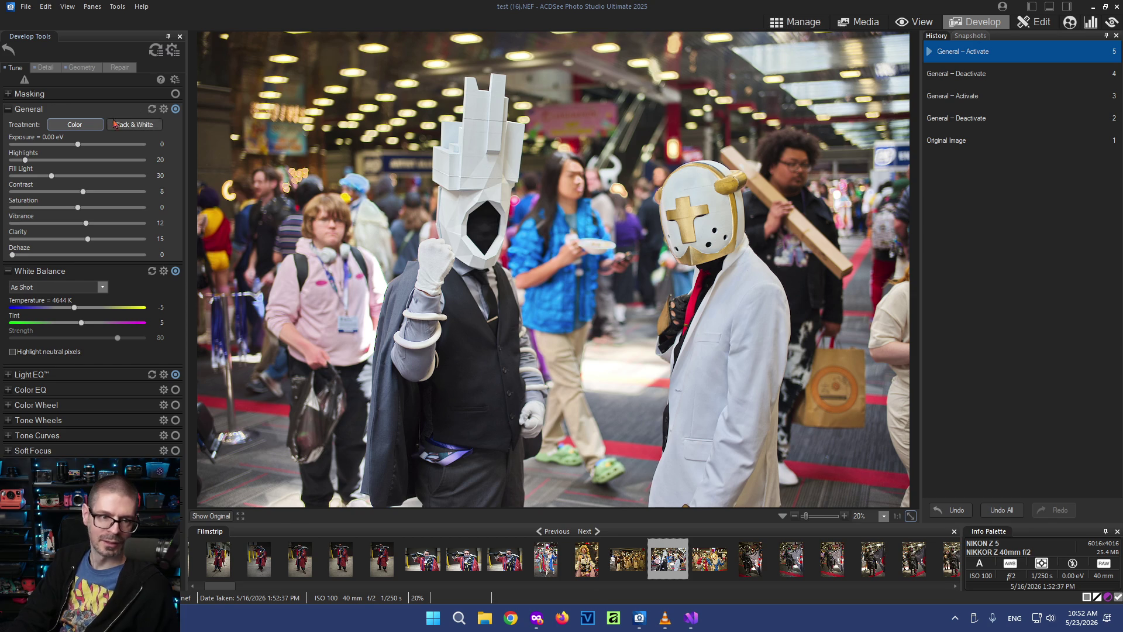
Reset the General group, step back through History with undo, and capture the General panel
click(151, 110)
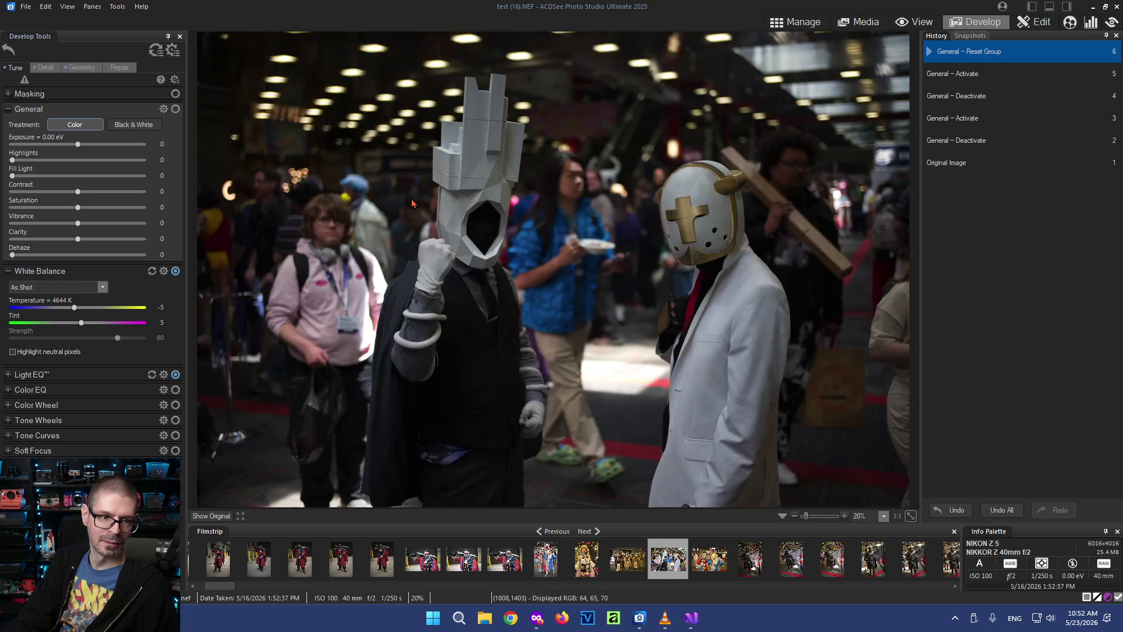
key(ctrl+z)
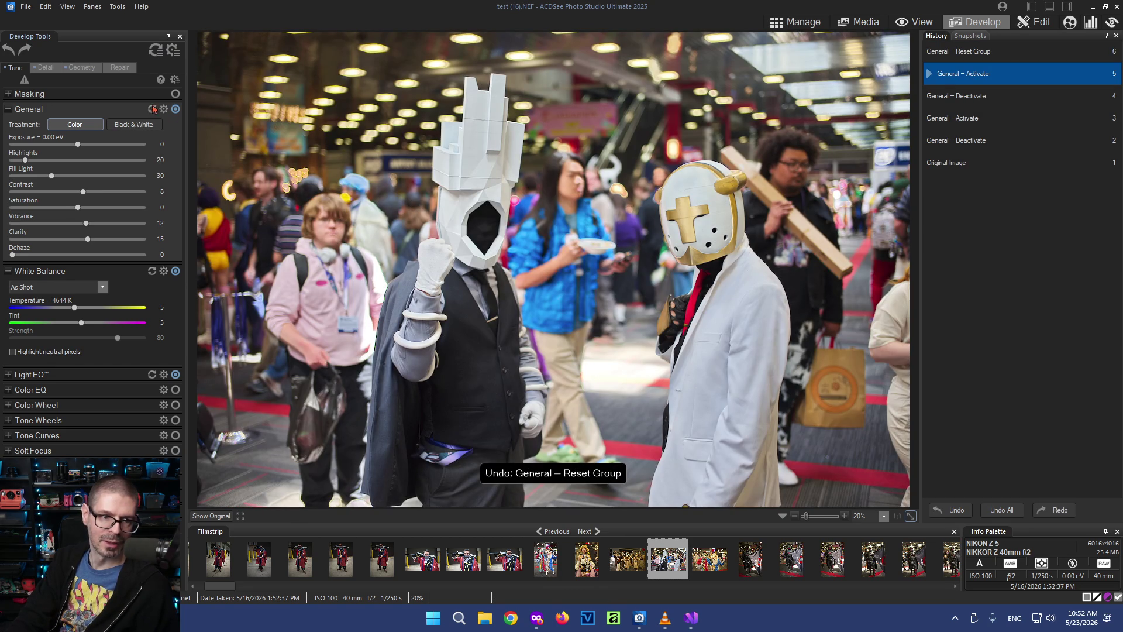
click(151, 110)
key(ctrl+z)
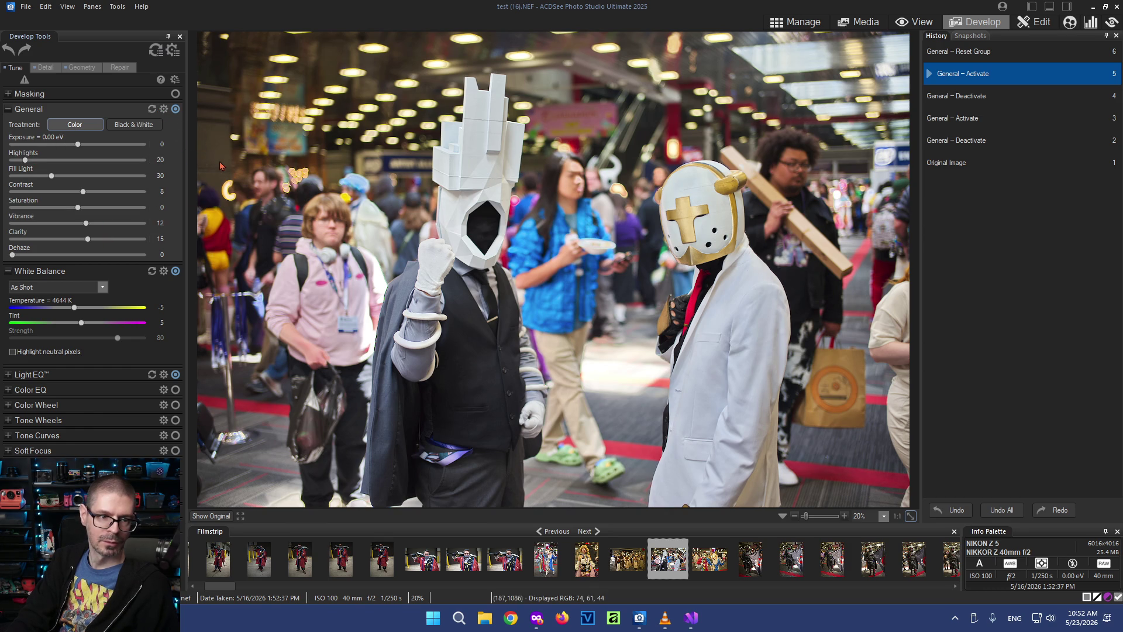
key(ctrl+z)
key(ctrl+z)
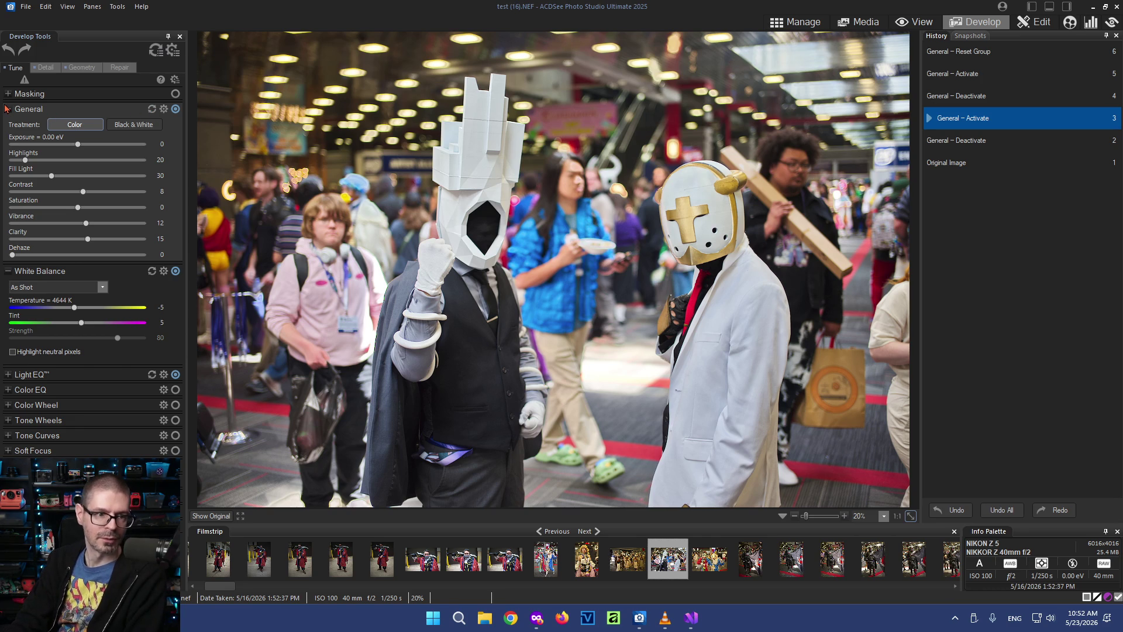
key(super+shift+s)
mouse_move(4, 105)
mouse_down()
mouse_move(181, 265)
mouse_move(185, 352)
mouse_up()
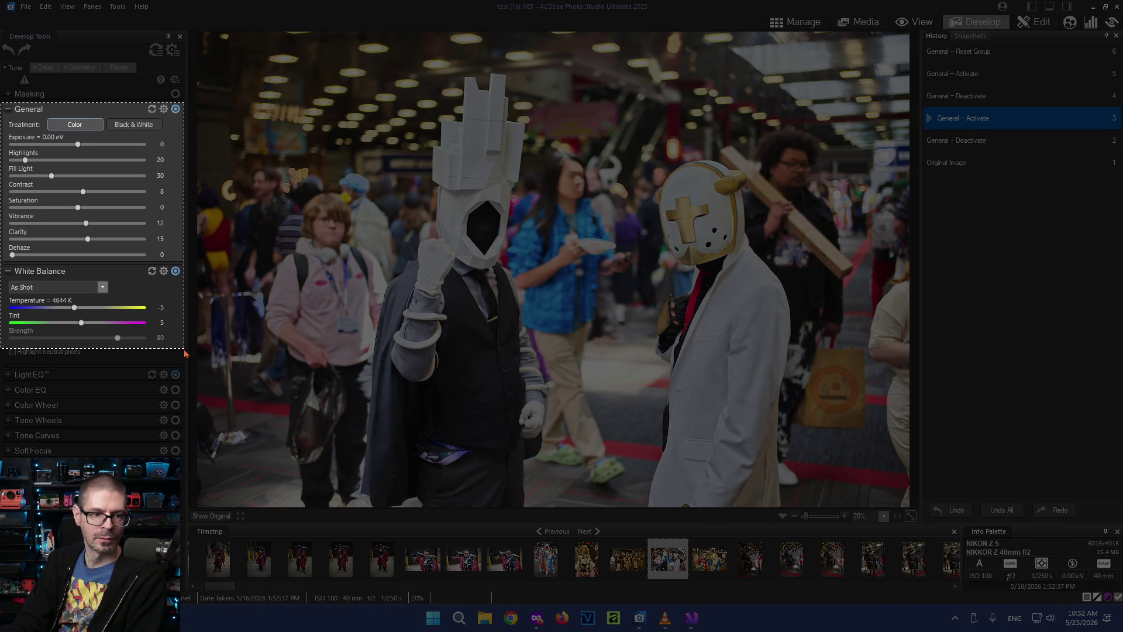
Reset test (16).NEF's General and White Balance adjustments and screenshot the settings panel
drag(185, 353, 188, 357)
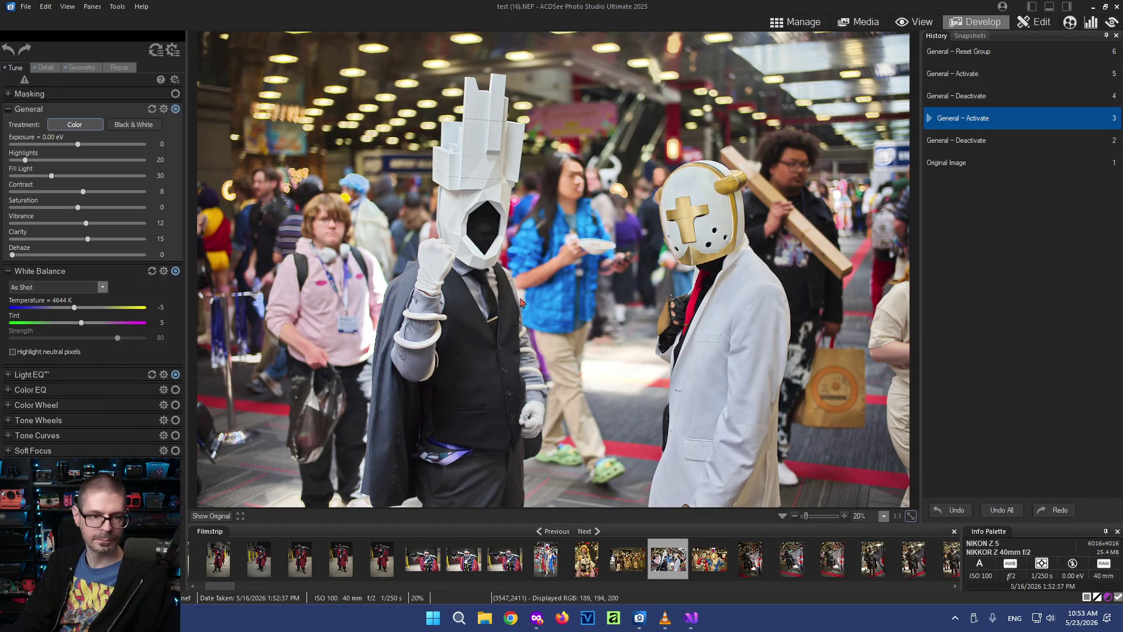
click(151, 109)
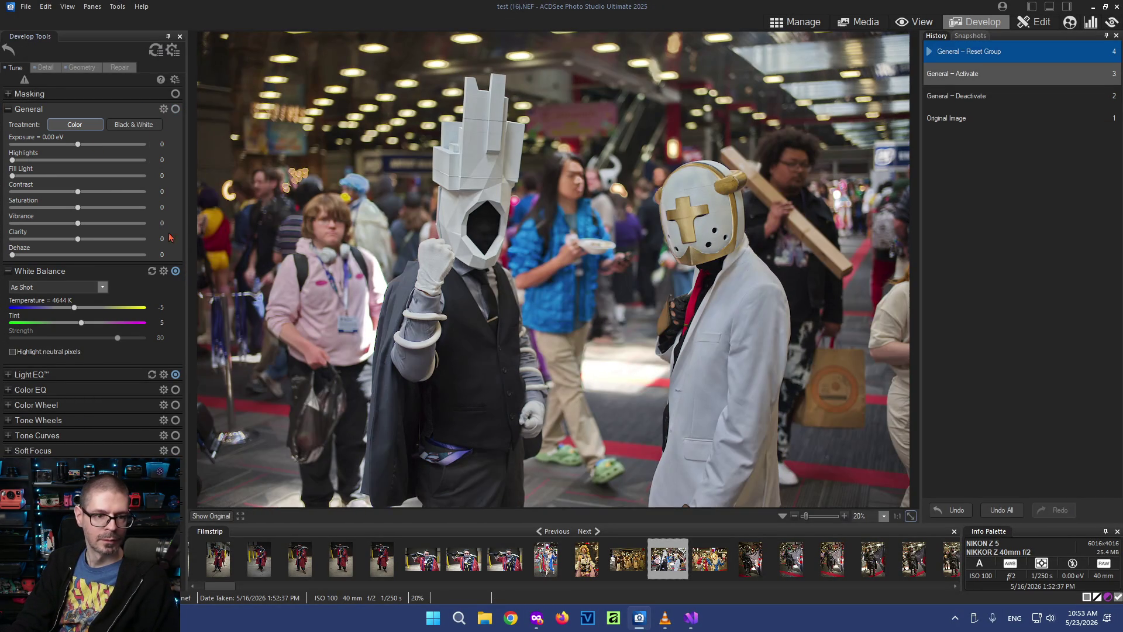
click(152, 274)
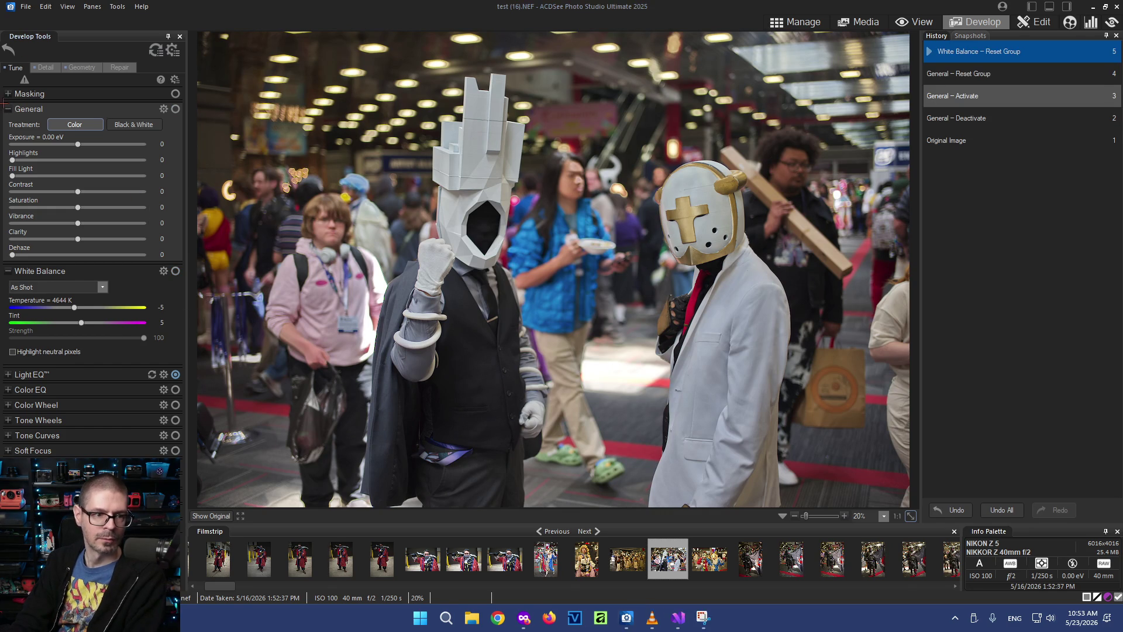
key(super+shift+s)
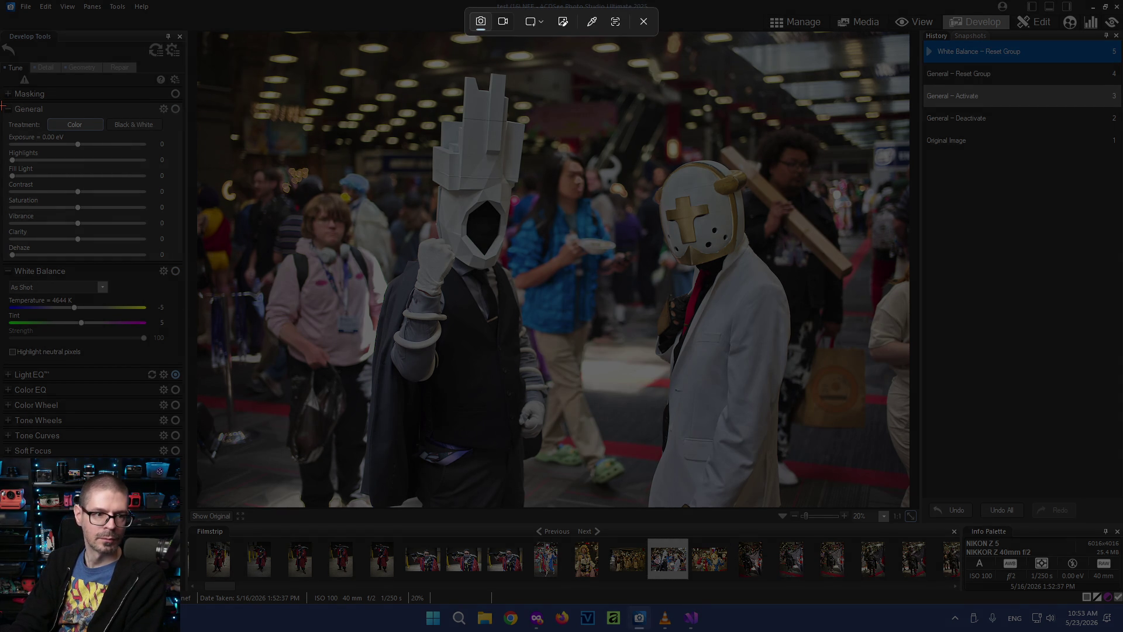
drag(4, 103, 186, 364)
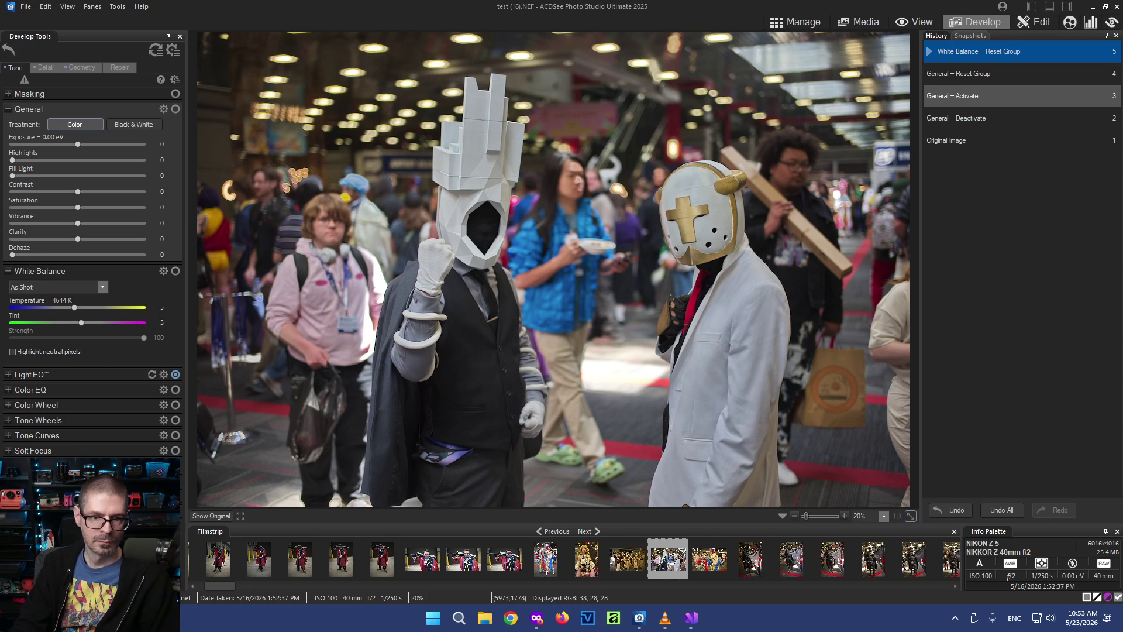
Refocus ACDSee and leave Develop for the NG folder
click(21, 74)
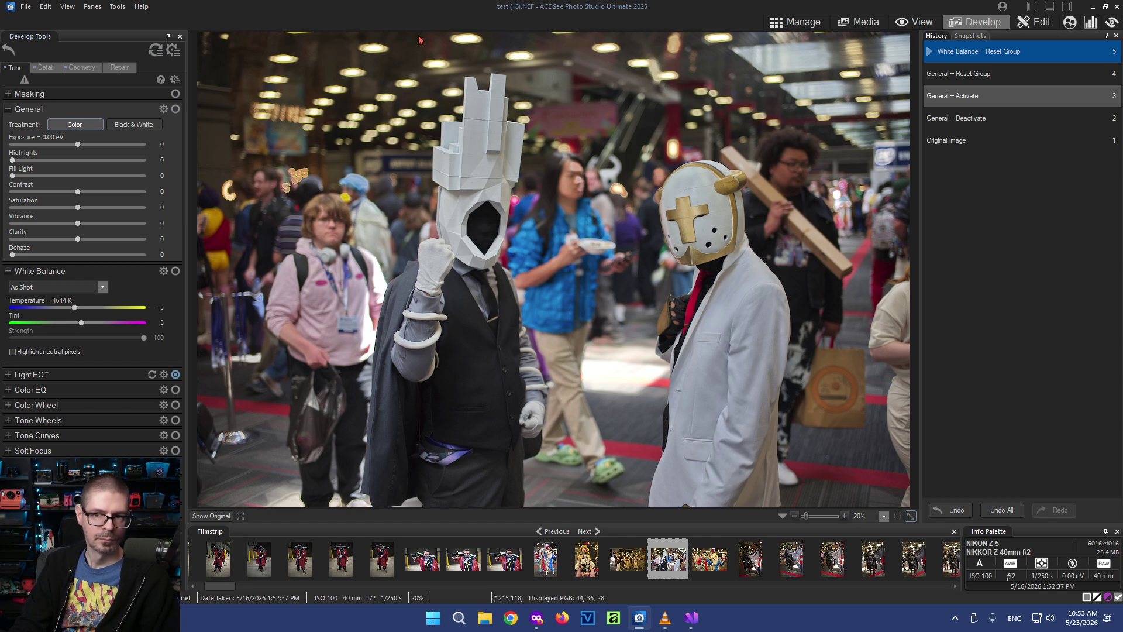
click(790, 23)
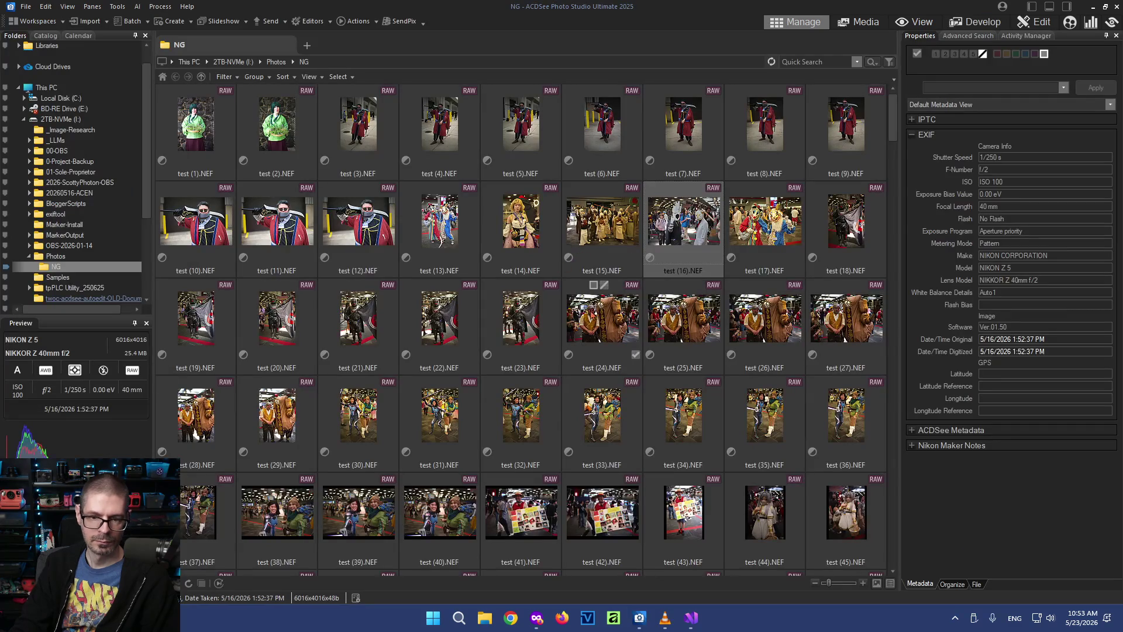
Develop test (30).NEF and screenshot its General and White Balance settings
click(363, 417)
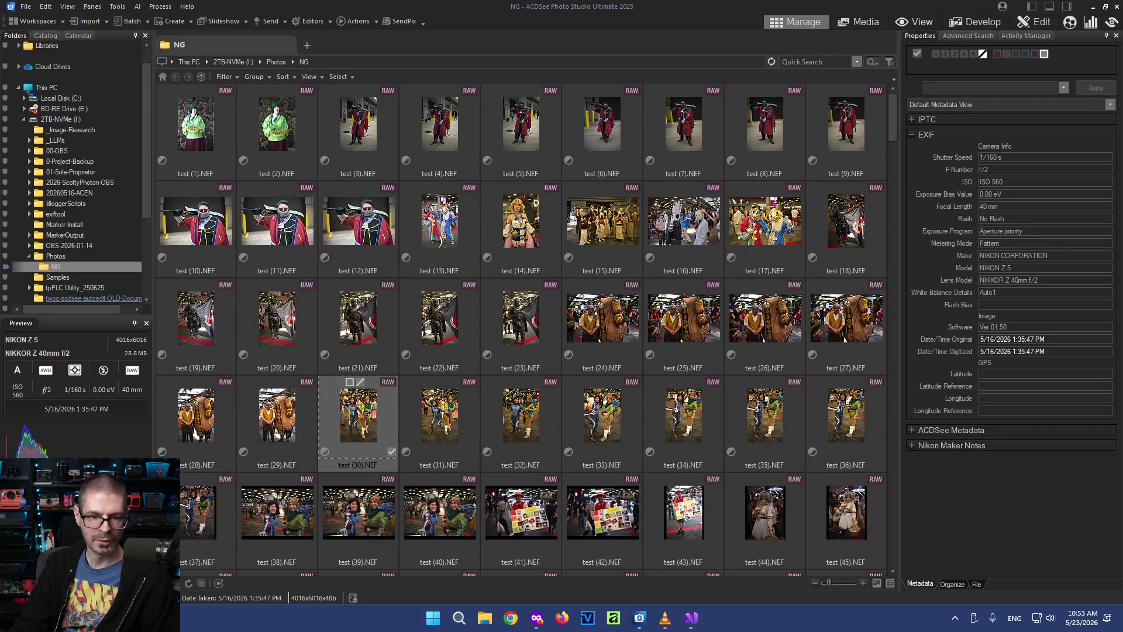
click(972, 21)
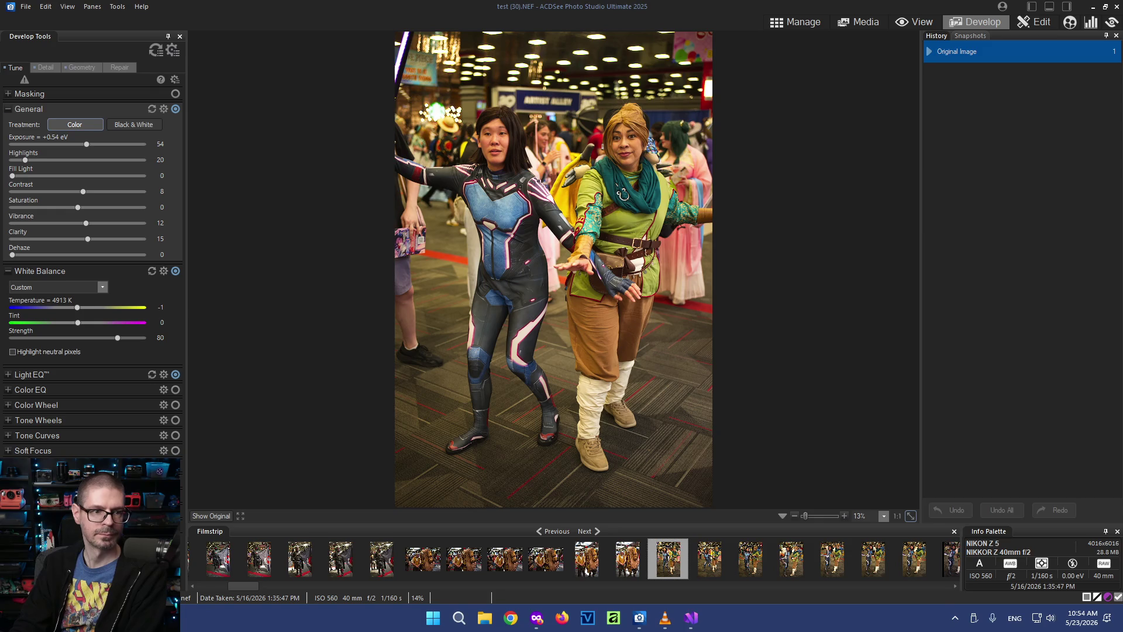
key(super+shift+s)
drag(2, 101, 184, 360)
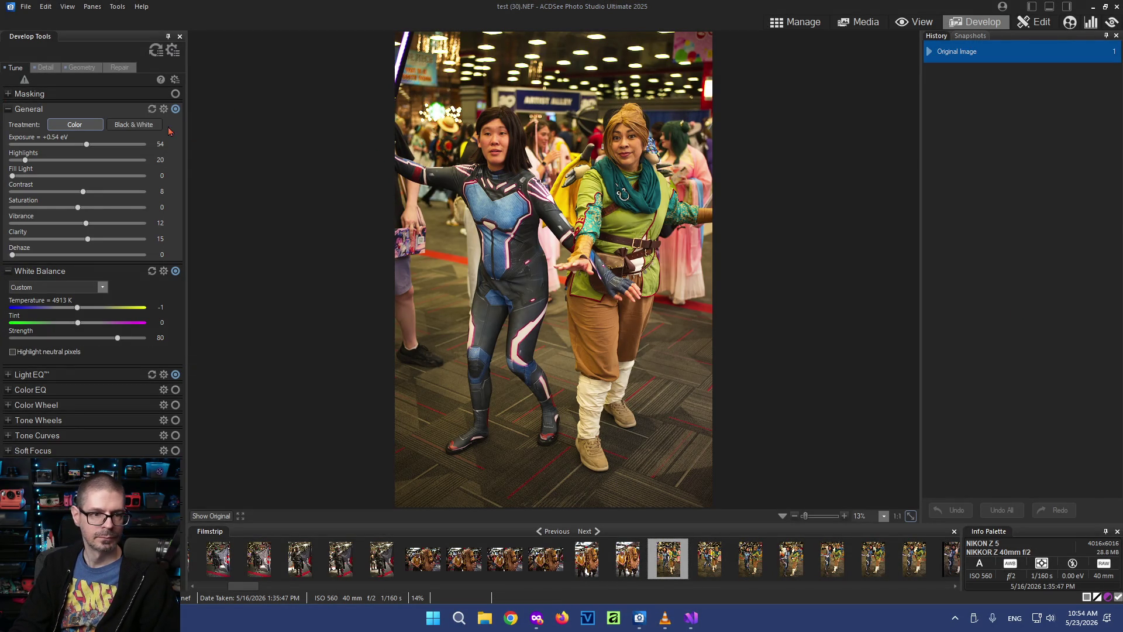
Reset General and White Balance to As Shot, capture the panels again, and apply the changes
click(152, 109)
click(151, 271)
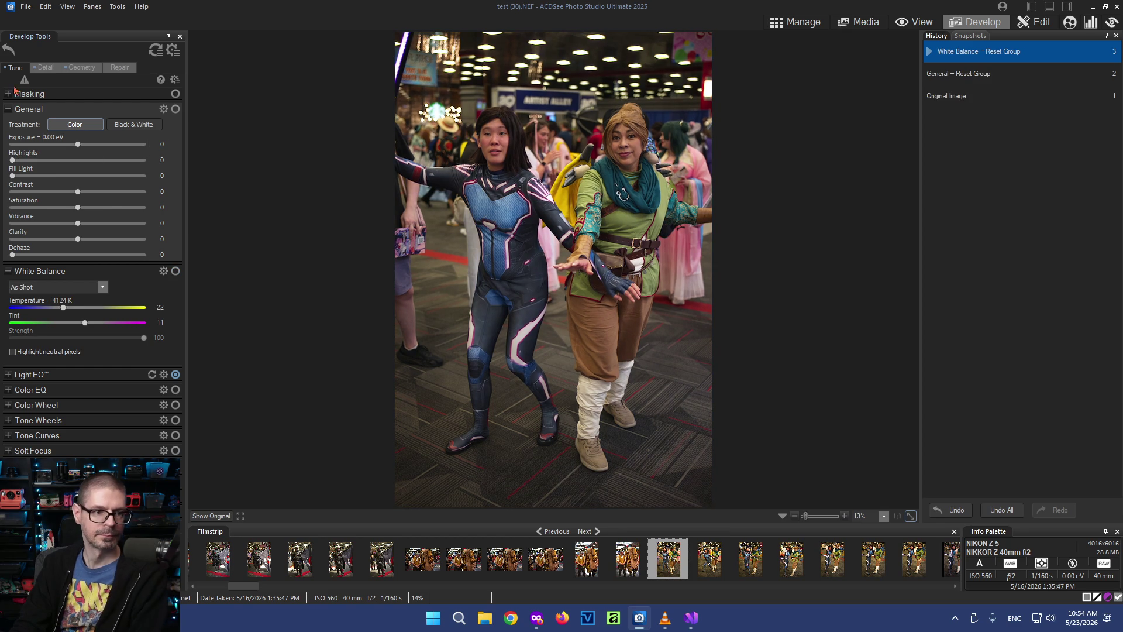
key(super+shift+s)
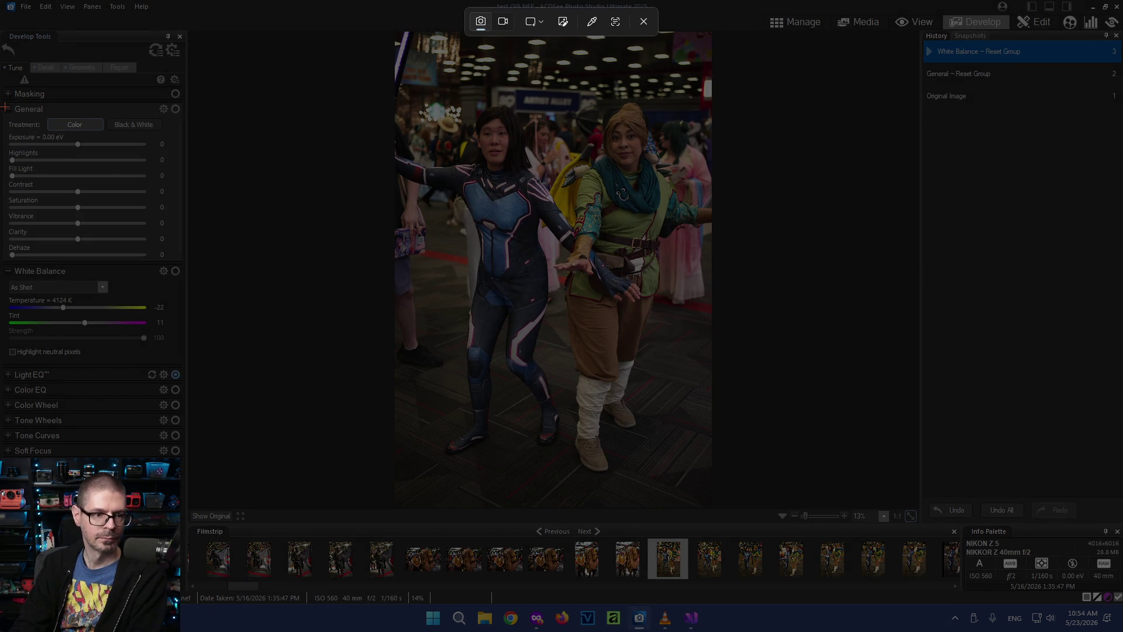
drag(4, 106, 186, 367)
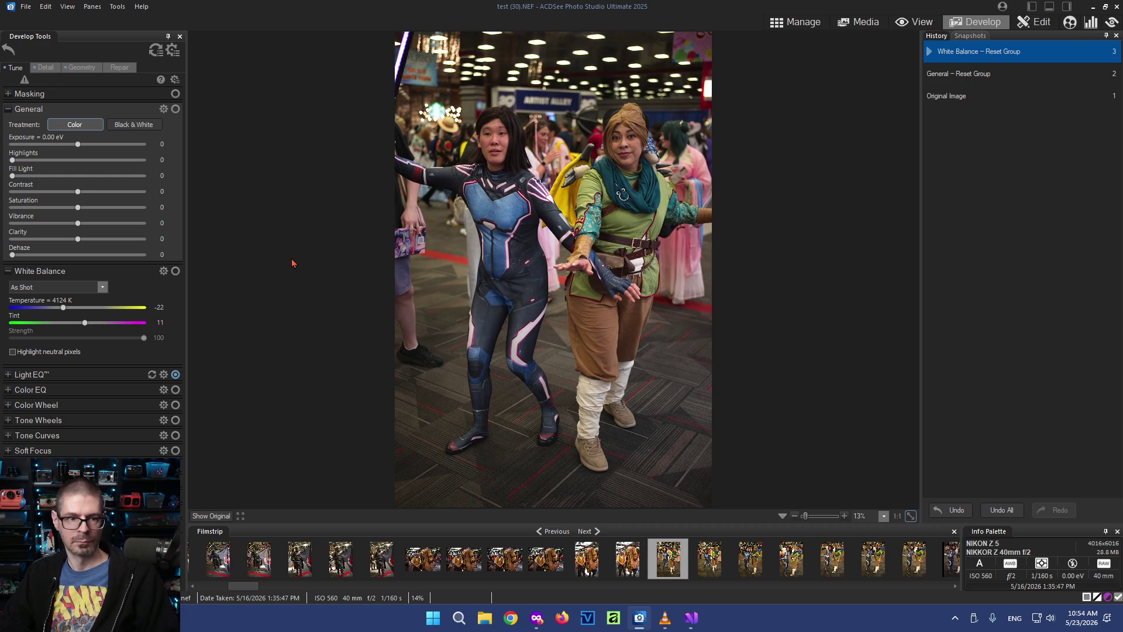
click(795, 23)
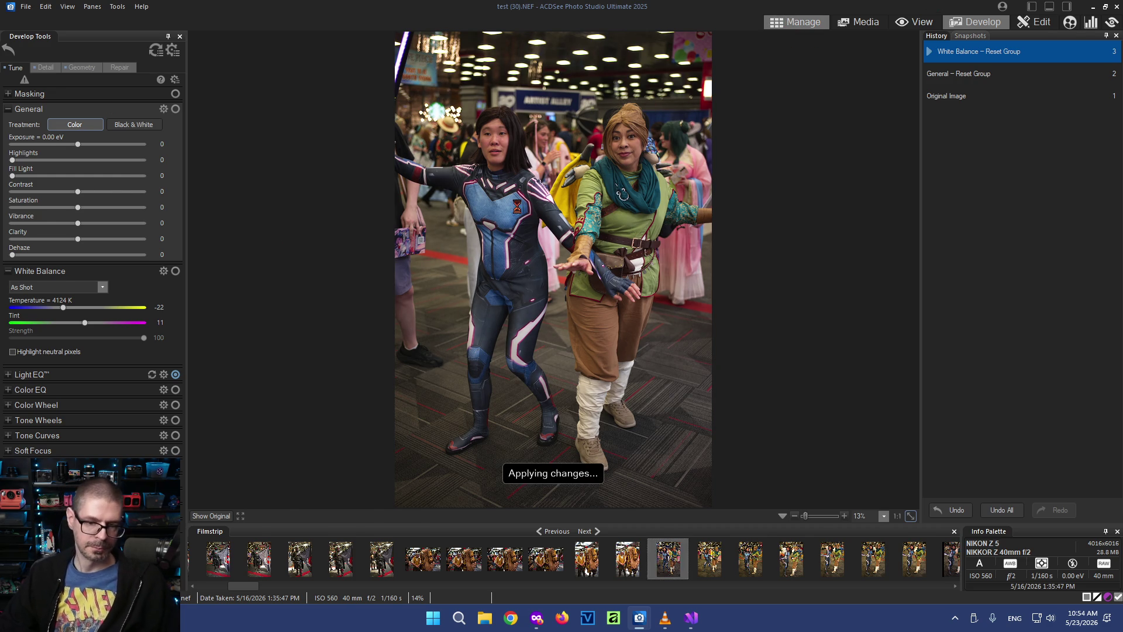
Open test (29).NEF in Develop and cool its white balance to Custom 3921 K, tint 4
key(Right)
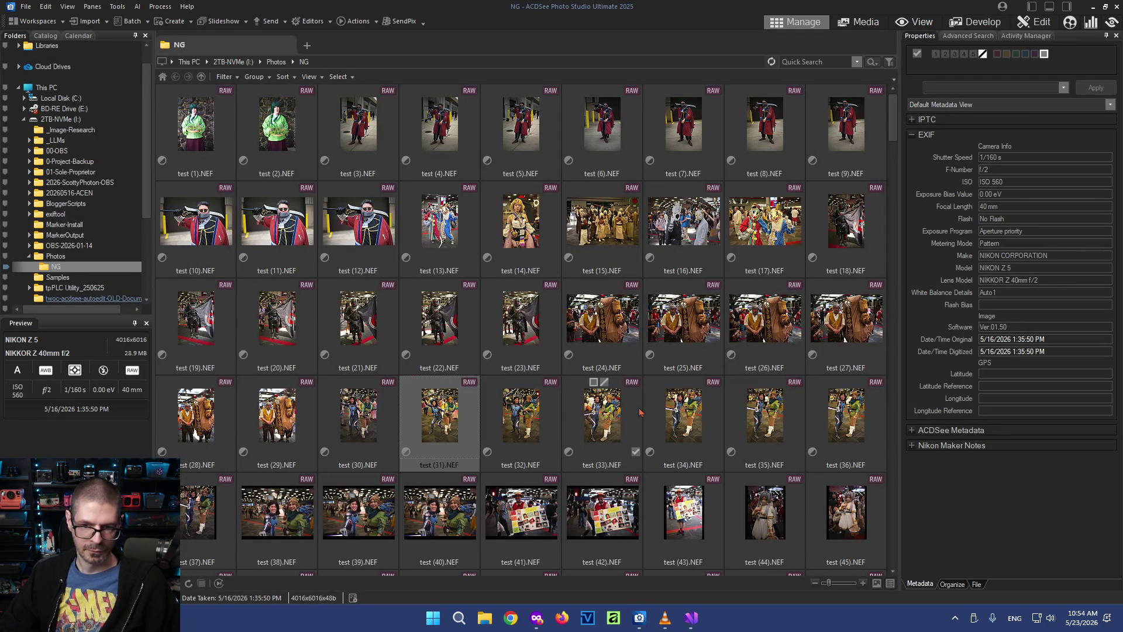
key(Right)
key(Right)
key(Right)
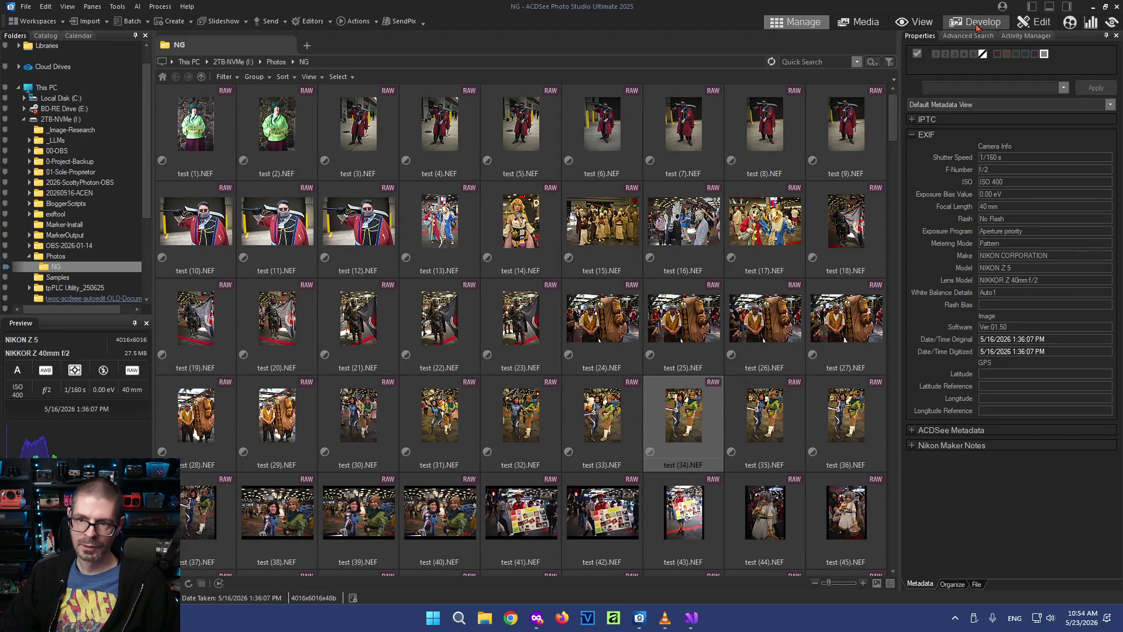
click(264, 404)
click(964, 23)
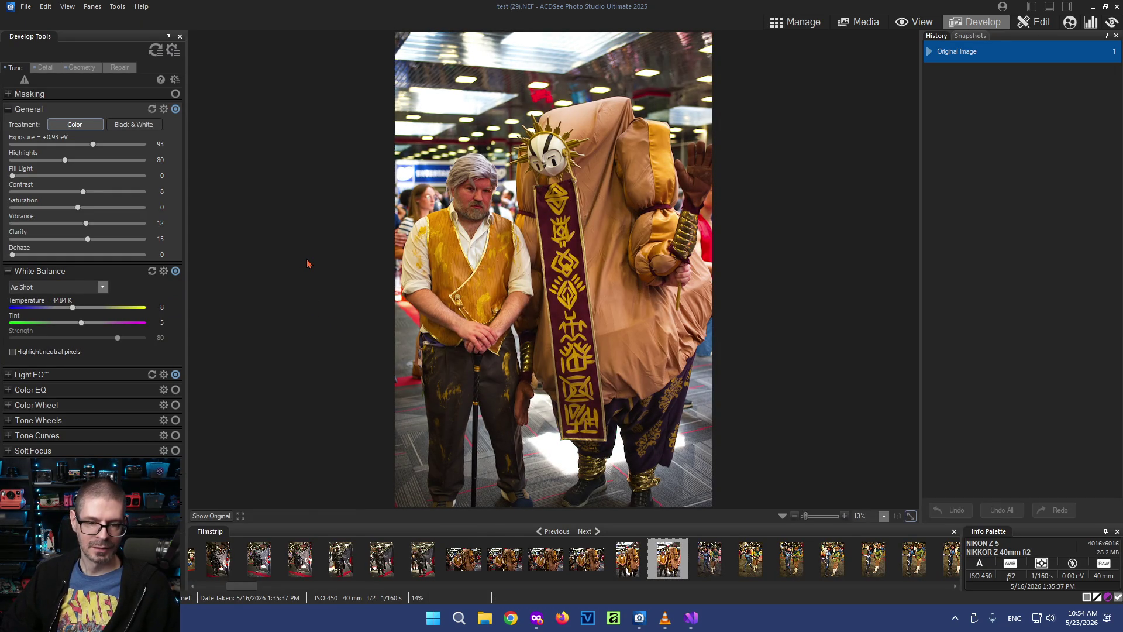
mouse_move(72, 307)
mouse_down()
mouse_move(57, 308)
mouse_move(90, 324)
mouse_up()
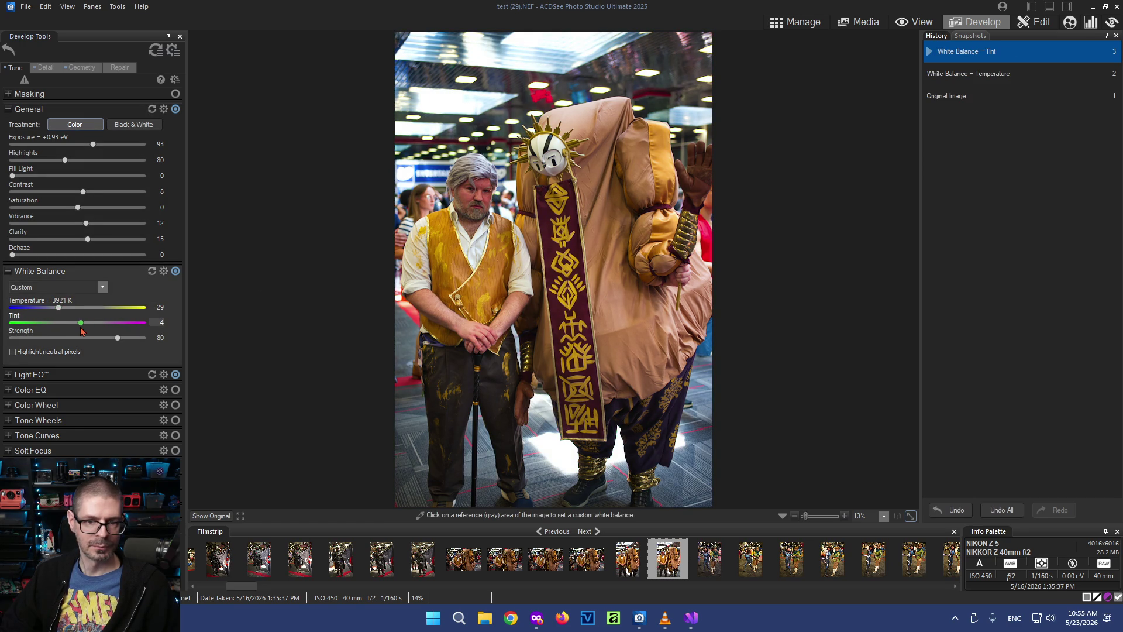
Cool test (29) to about 3864 K with zero tint and reset its General tone adjustments to zero
click(60, 309)
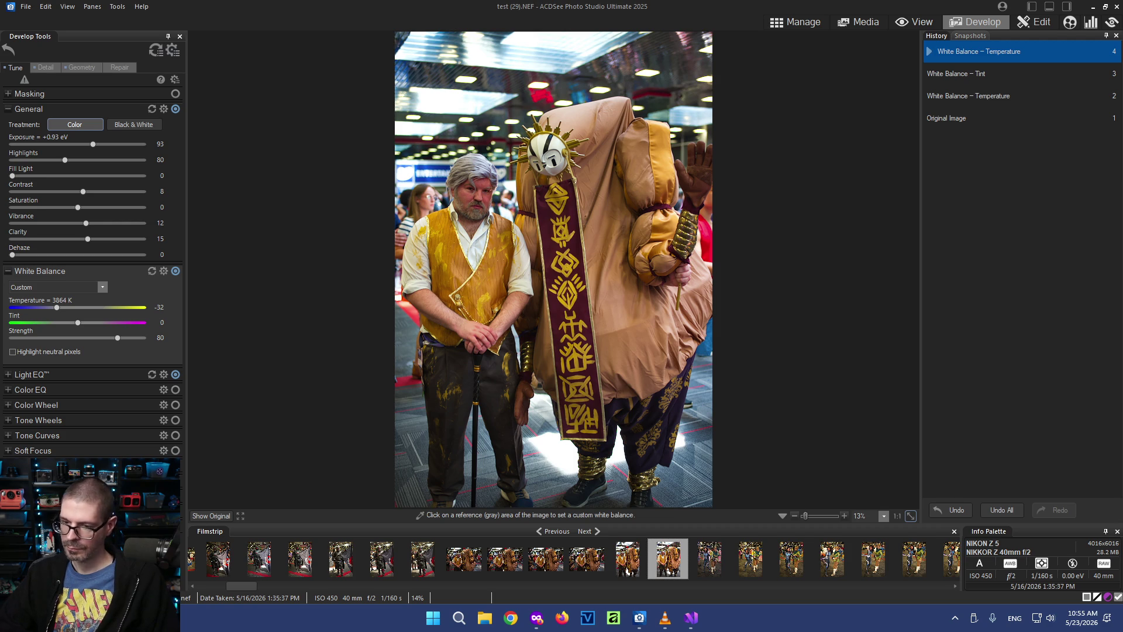
click(153, 109)
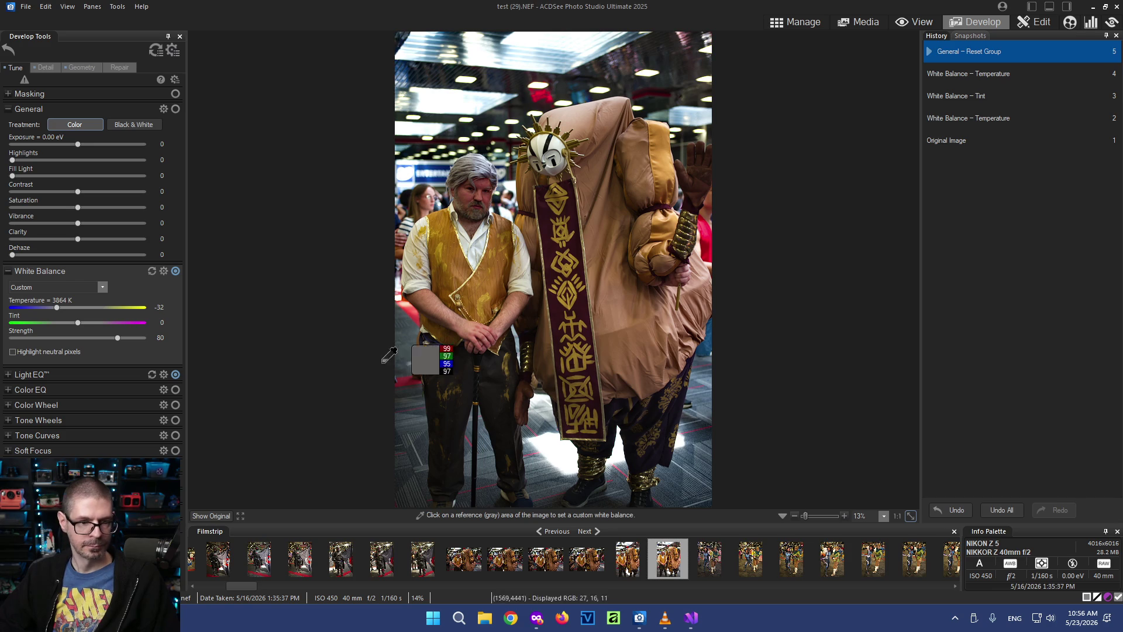
click(44, 67)
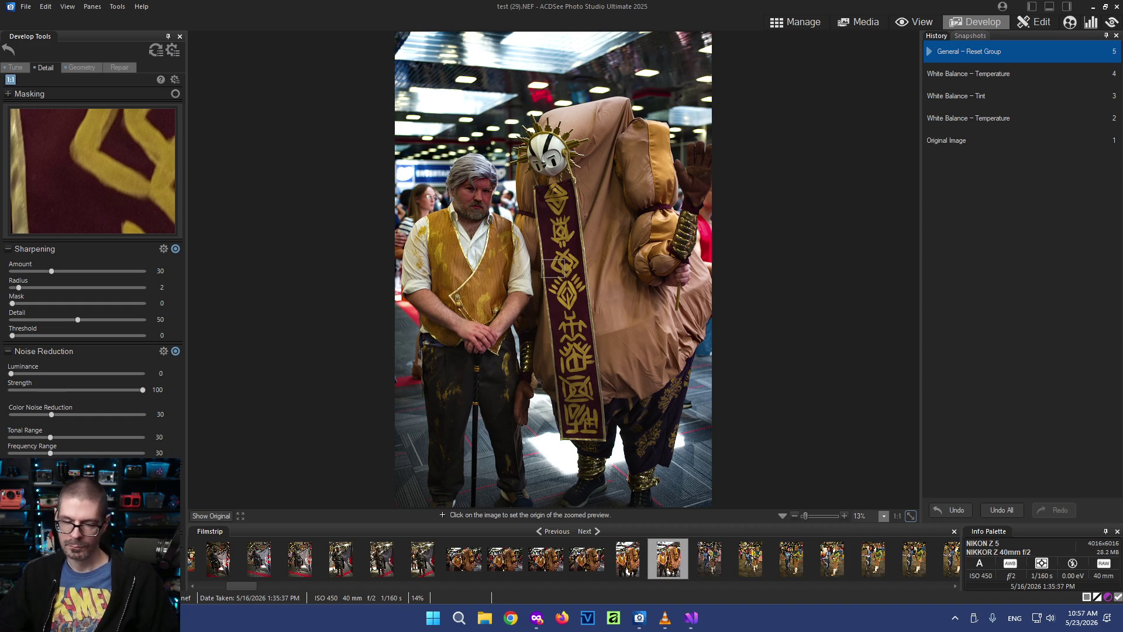
Return to test (29)'s Tune settings and apply the develop changes via Manage
click(12, 69)
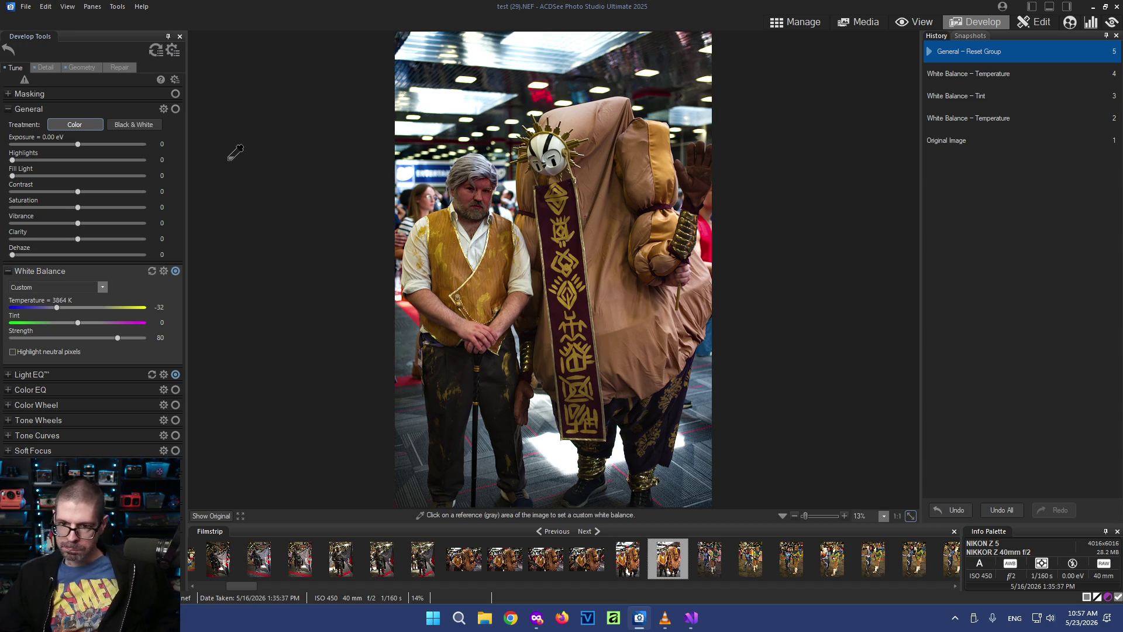
click(786, 27)
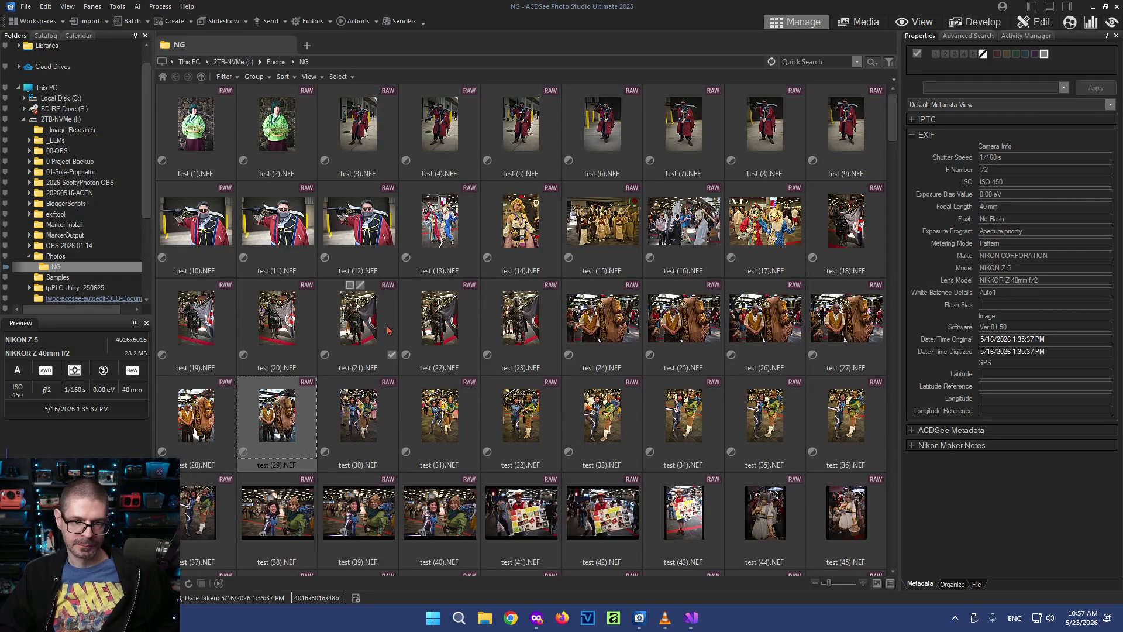
Review test (12).NEF in Develop, return to the NG folder and choose test (14).NEF
click(359, 227)
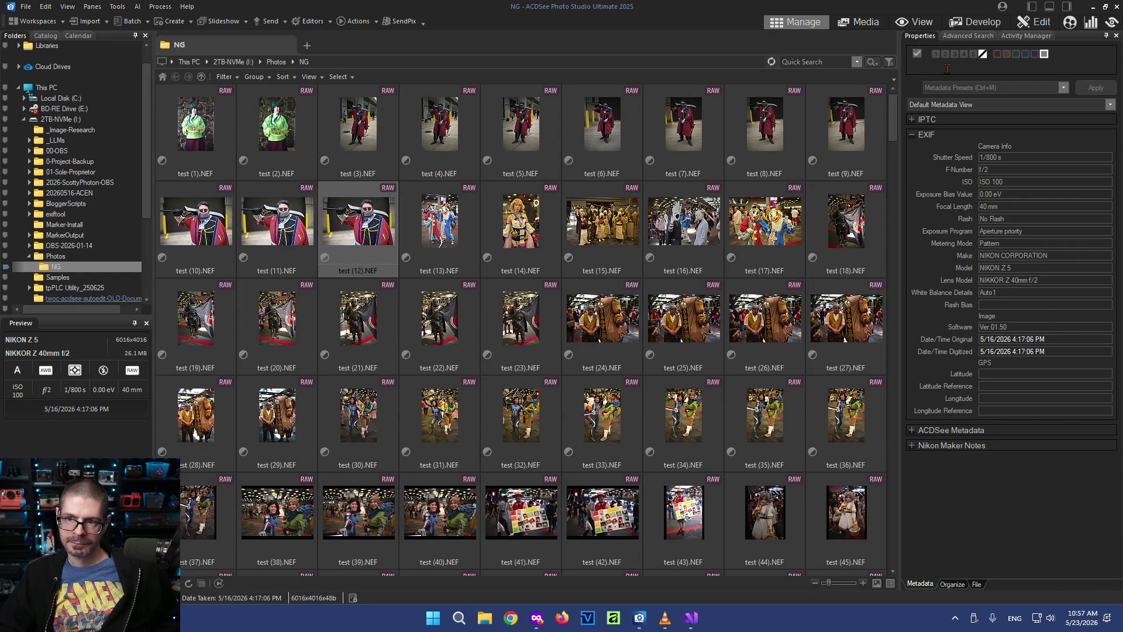
click(975, 21)
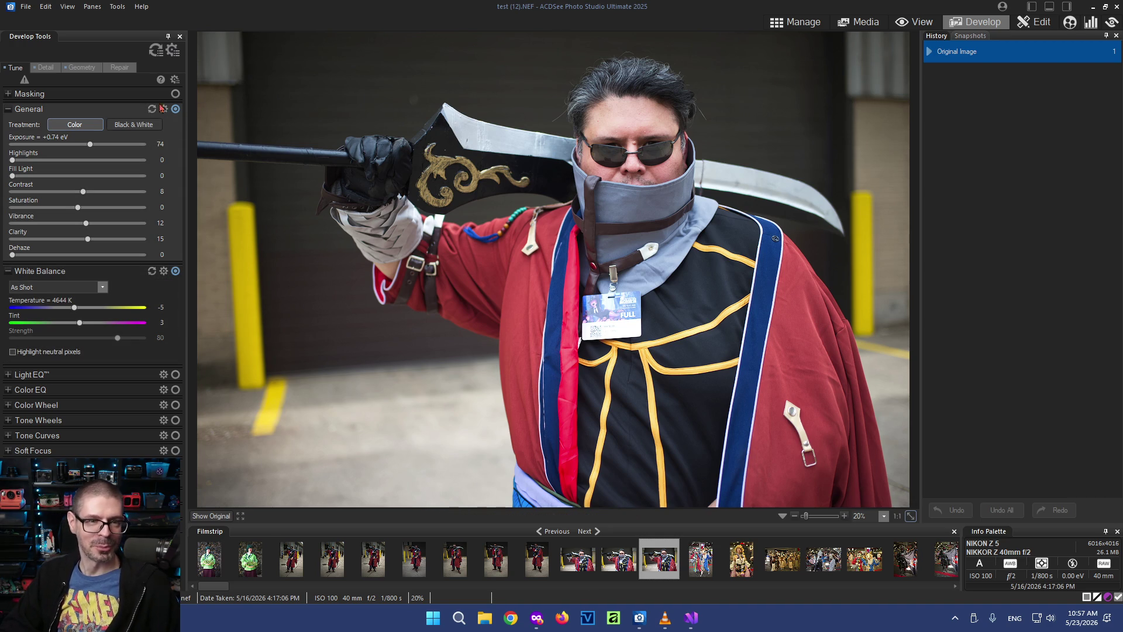
click(794, 22)
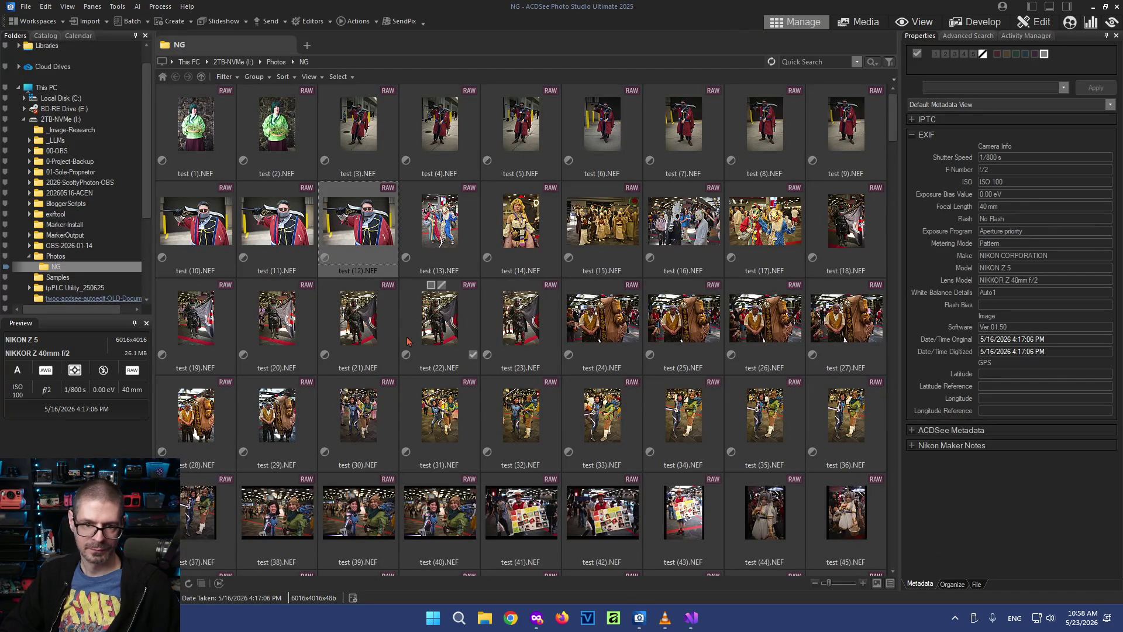
click(520, 220)
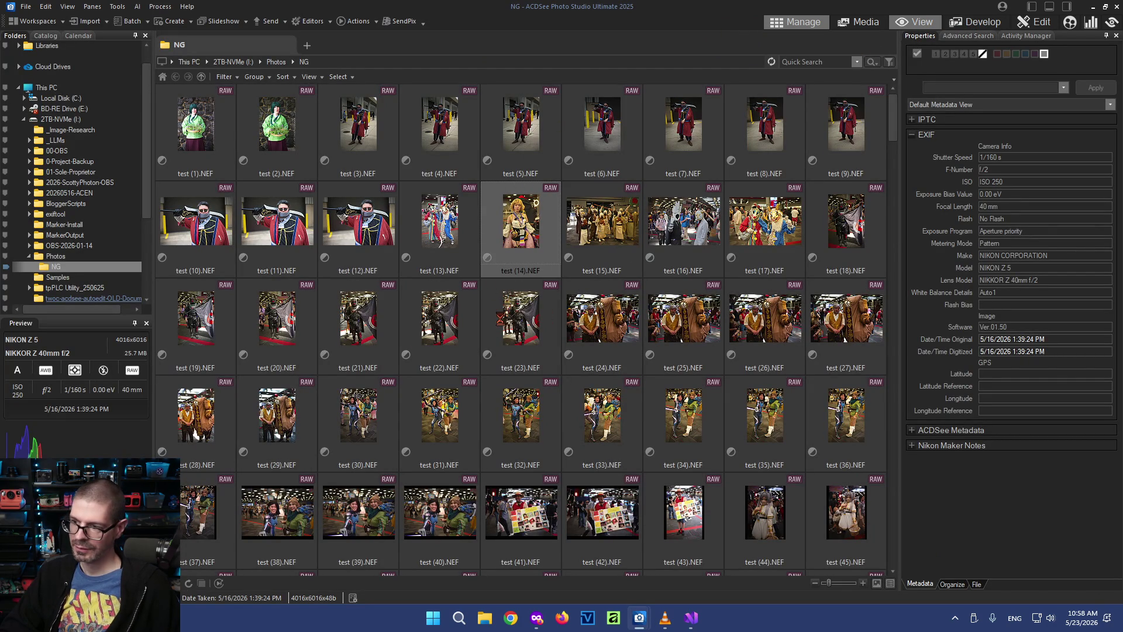
View test (14).NEF full-size, dismiss the Set Zoom Level dialog and switch it into Develop
double_click(518, 268)
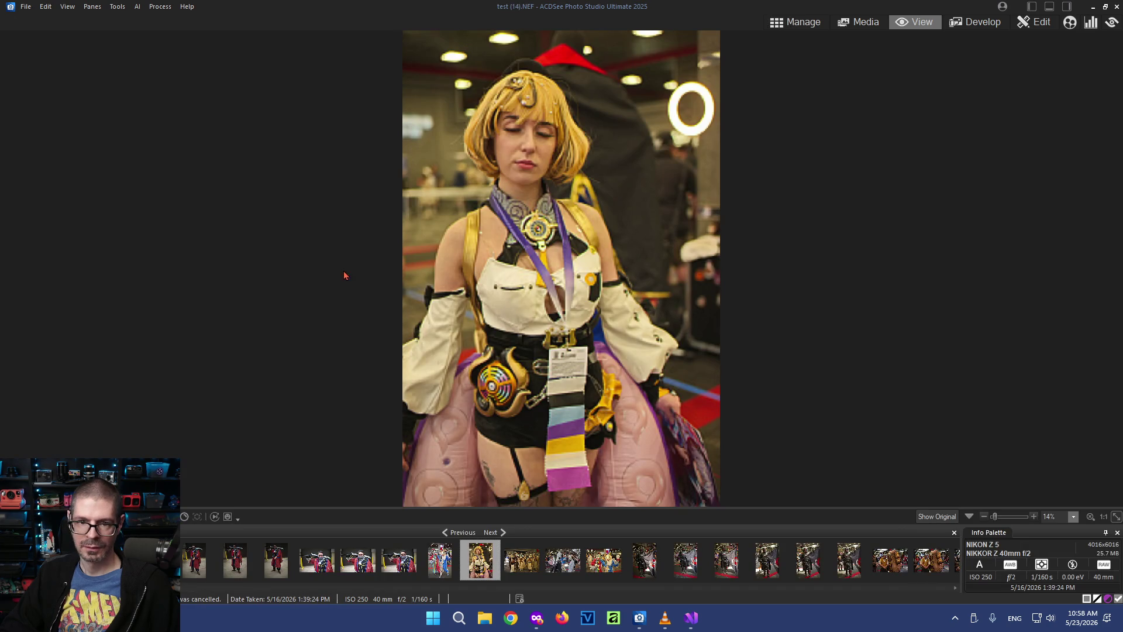
key(ctrl+alt+z)
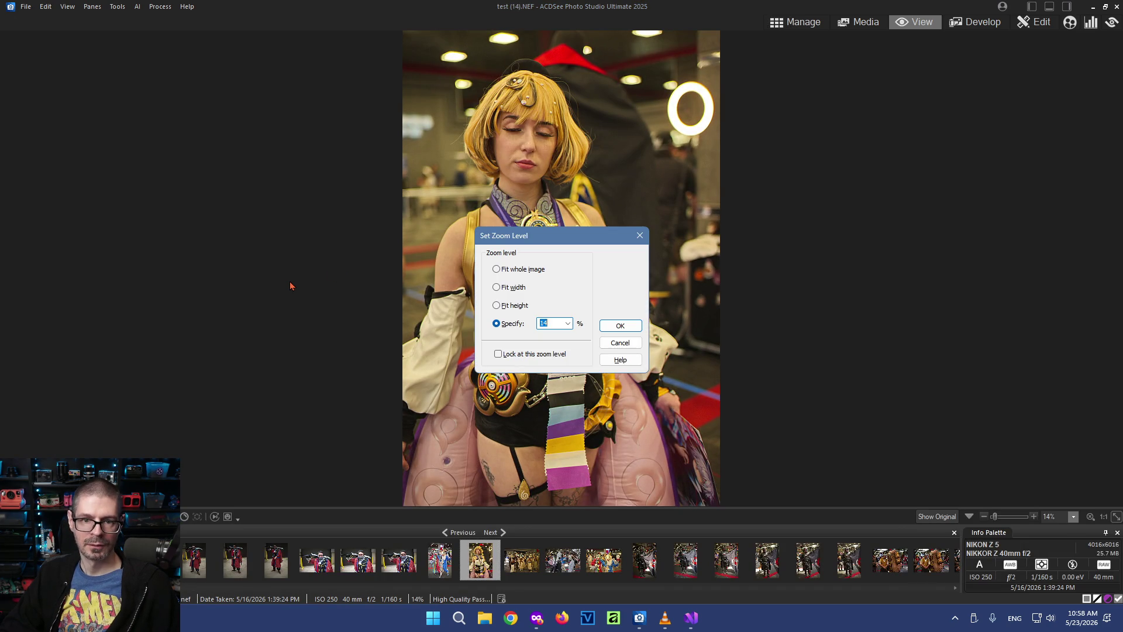
click(638, 236)
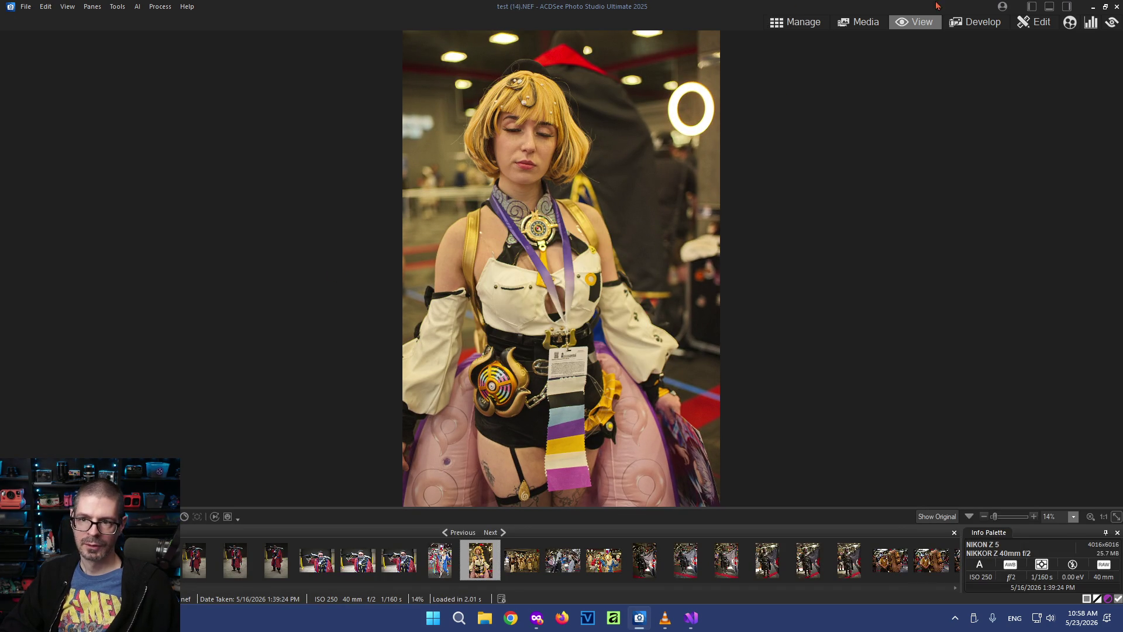
click(976, 22)
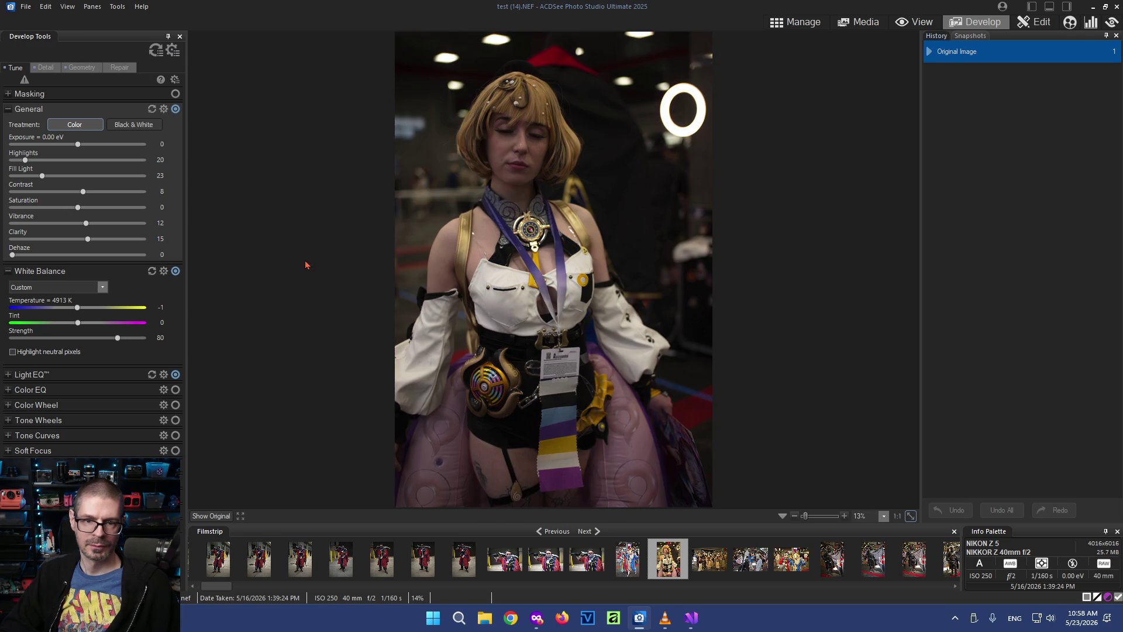
Reset test (14)'s white balance to As Shot and save the develop changes
click(151, 271)
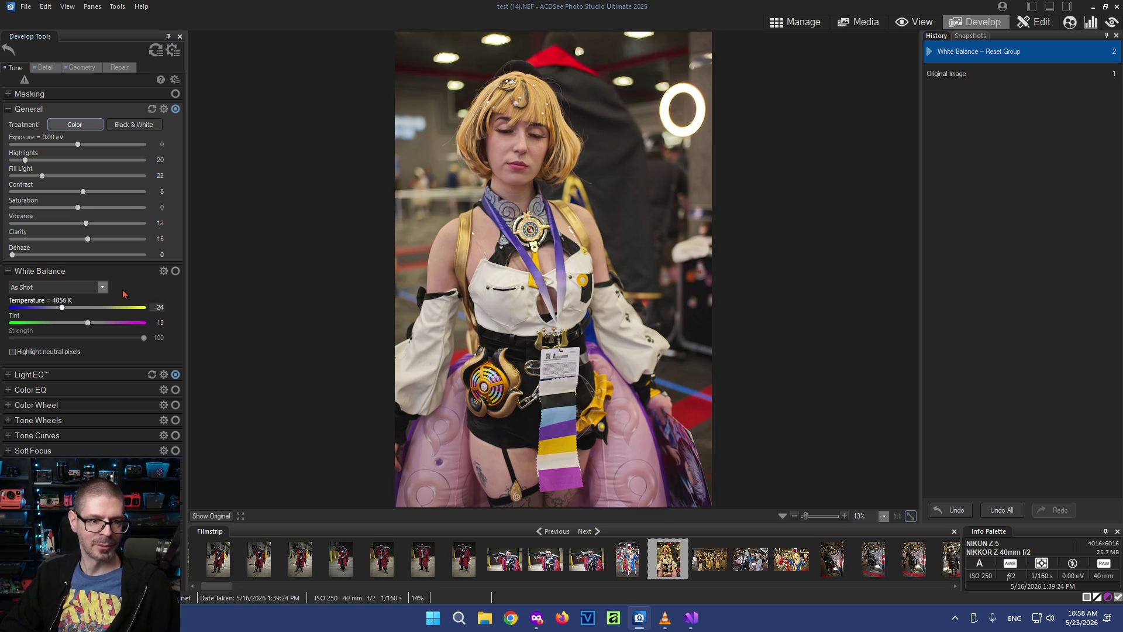
click(803, 22)
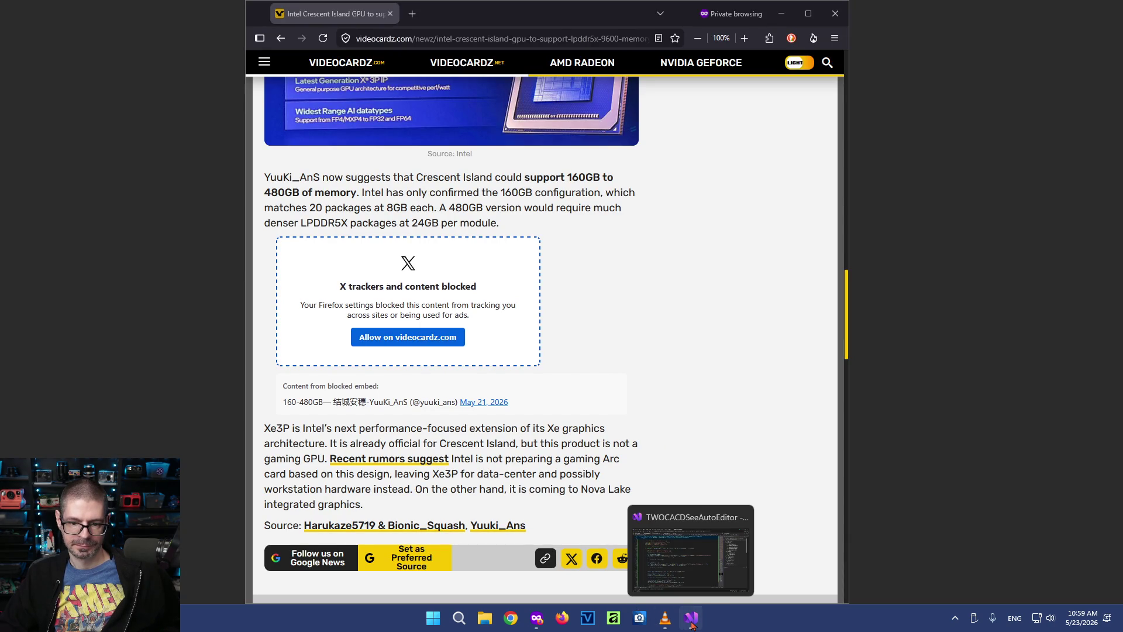
Switch from Firefox to the TWOCACDSeeAutoEditor project in Visual Studio
mouse_move(666, 618)
click(692, 619)
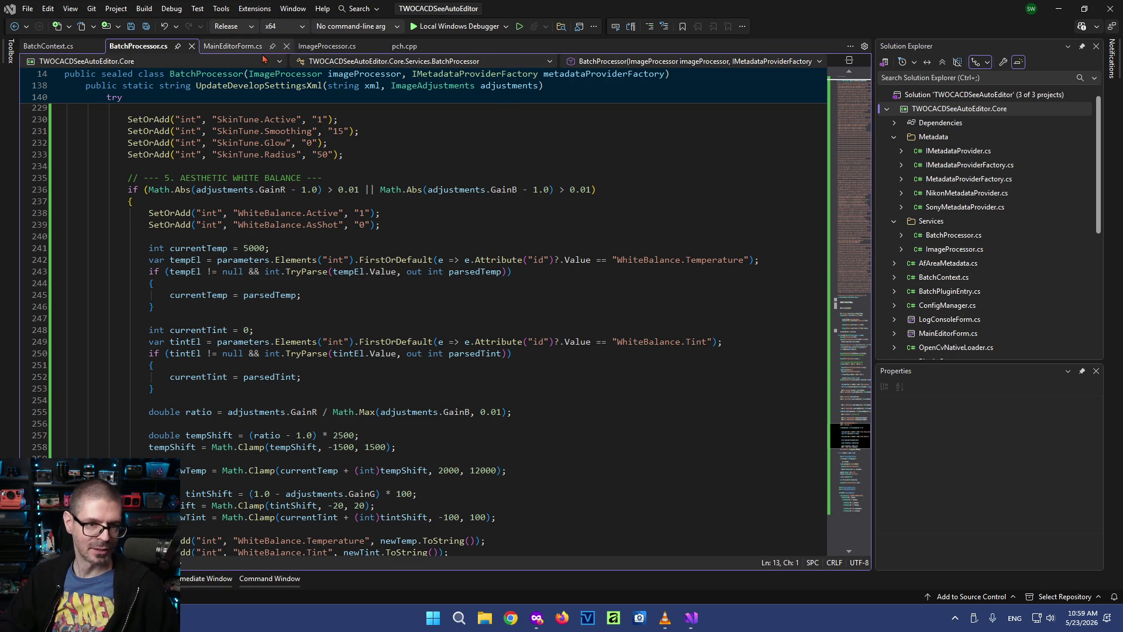
Replace ImageProcessor.cs with the new code and delete its stray trailing text and duplicate header lines
click(326, 48)
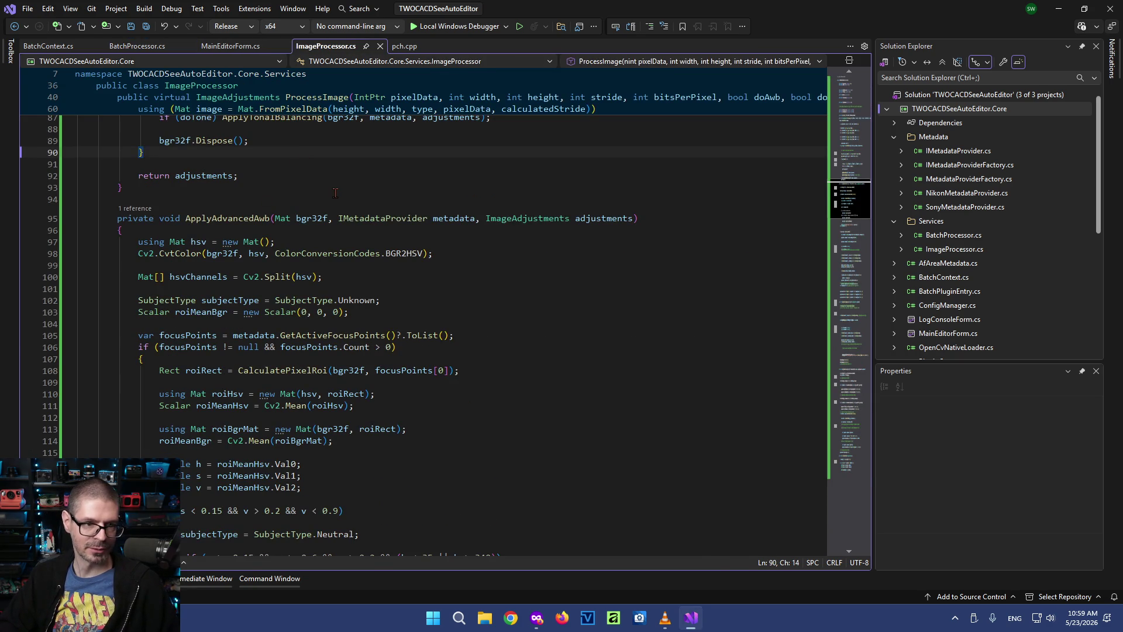
key(ctrl+a)
key(ctrl+v)
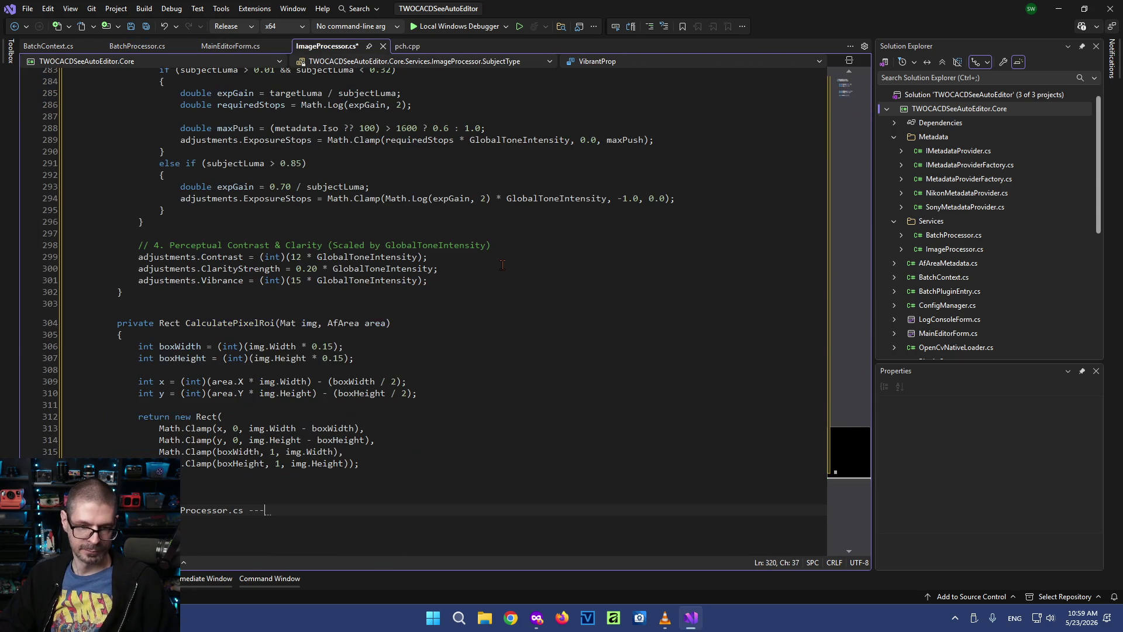
key(Up)
key(Up)
key(Up)
scroll(281, 518, up, 1)
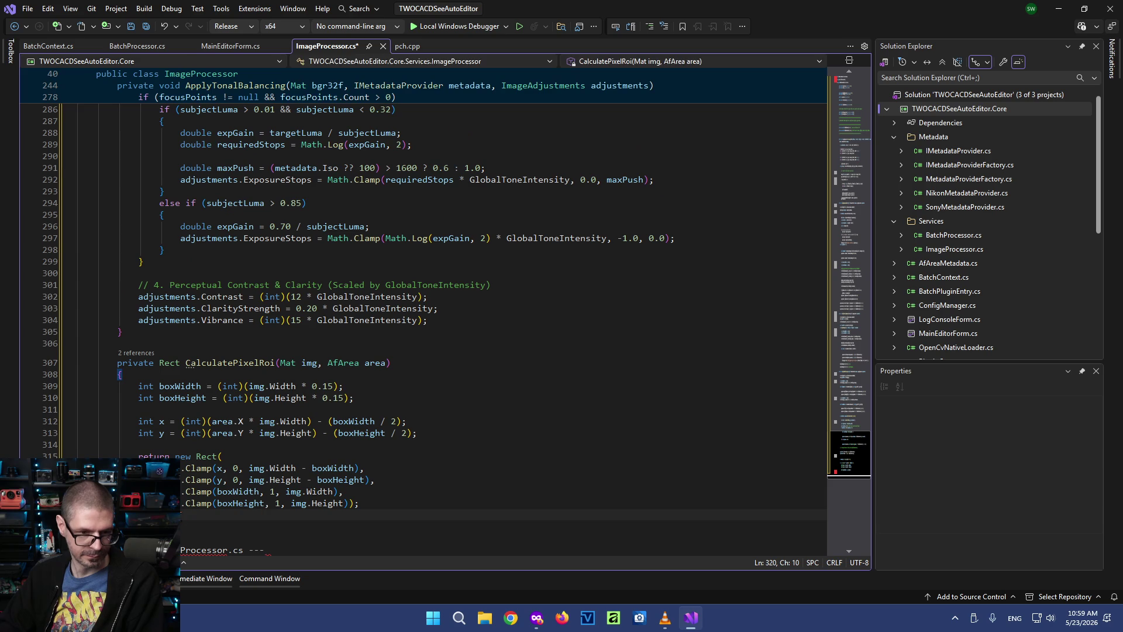
key(Down)
key(Down)
key(shift+End)
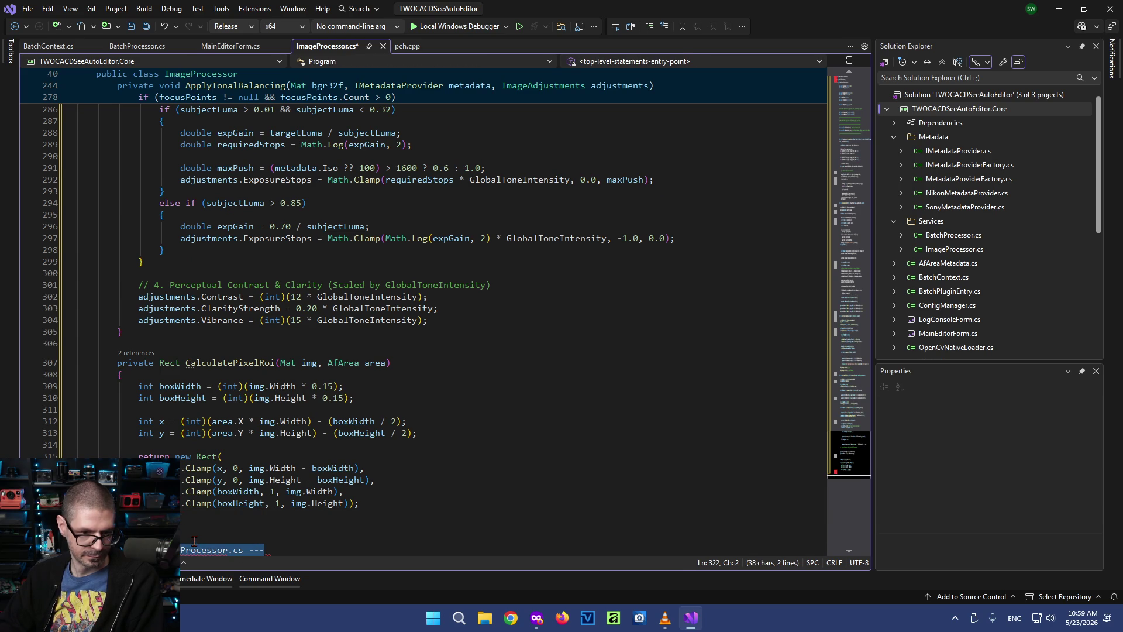
key(Delete)
scroll(841, 453, up, 20)
scroll(841, 452, up, 10)
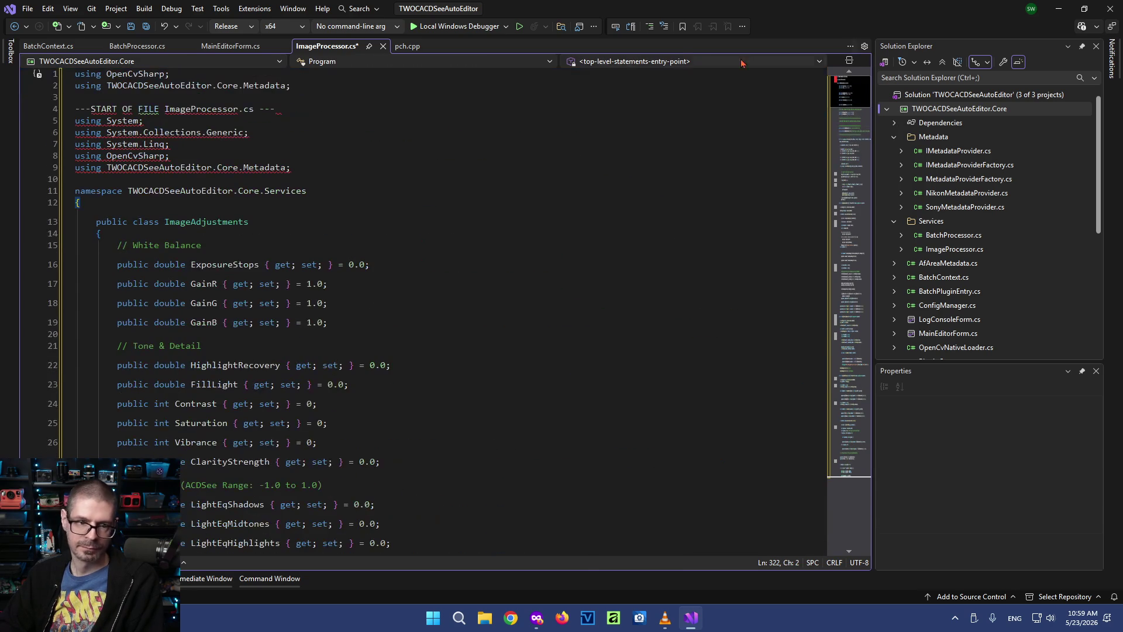
drag(293, 109, 74, 75)
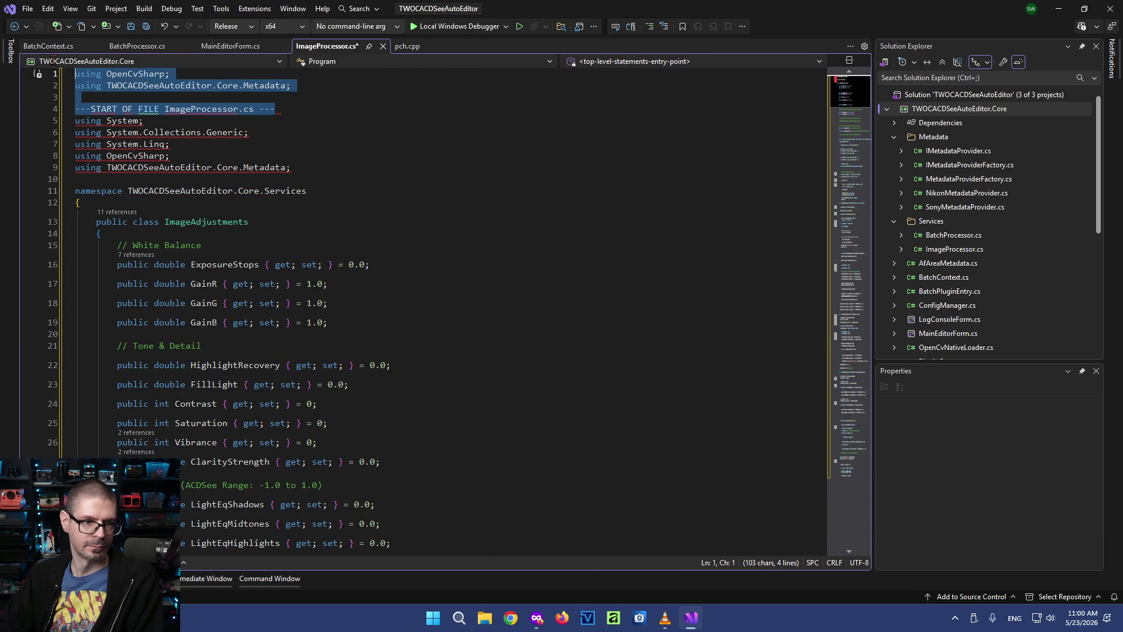
key(Delete)
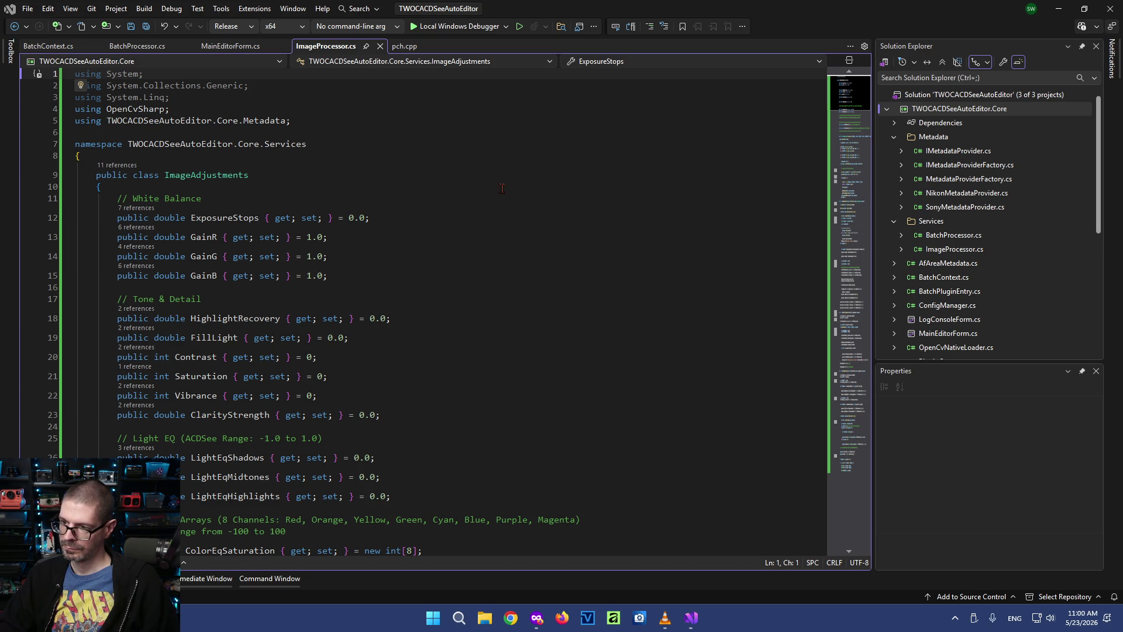
Replace BatchProcessor.cs with the new code, strip the START and END OF FILE markers and duplicate headers, and save
click(136, 49)
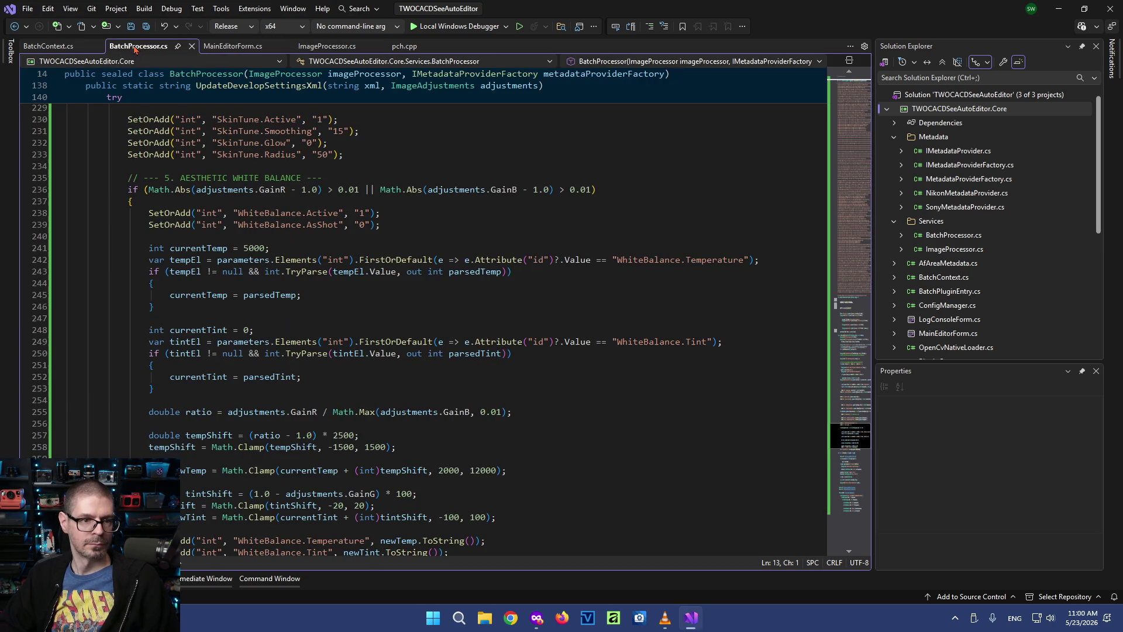
click(433, 163)
key(ctrl+a)
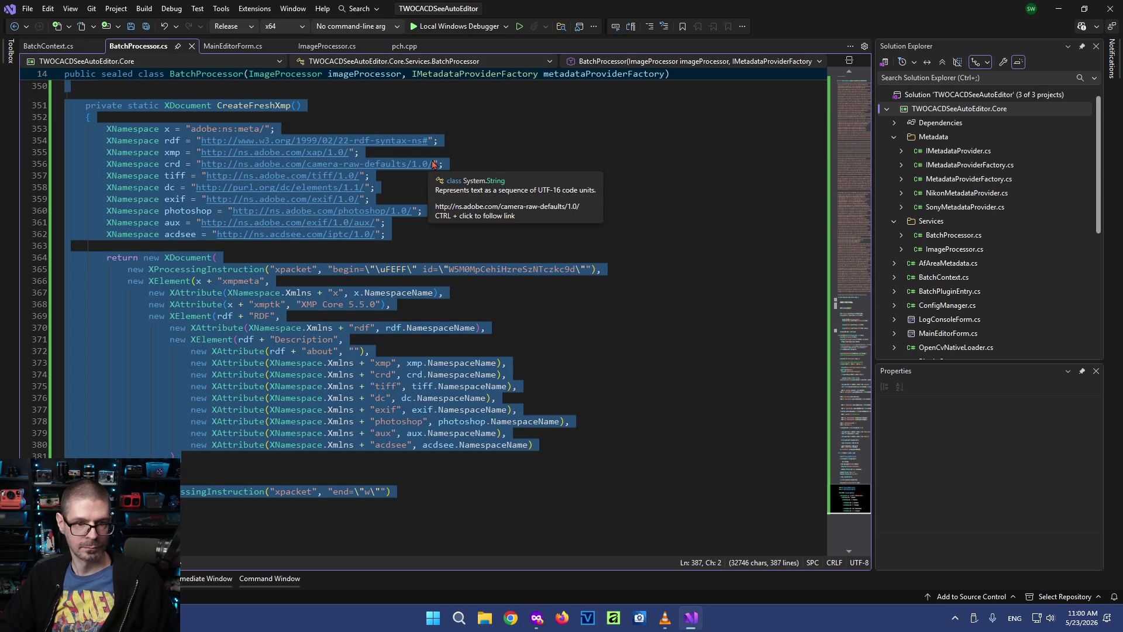
key(ctrl+v)
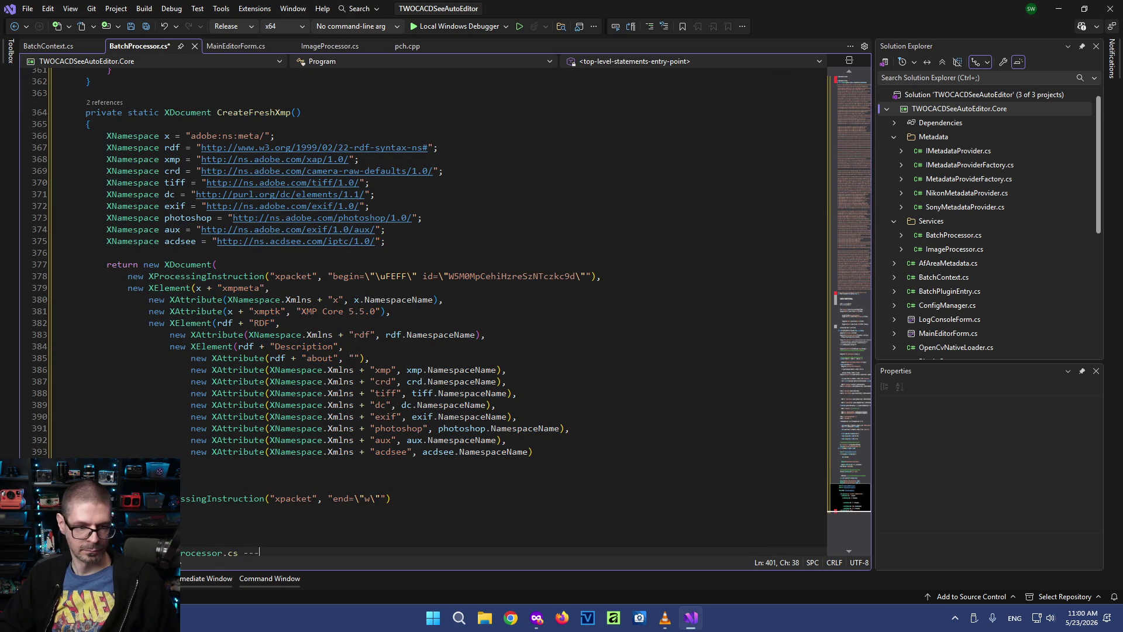
scroll(278, 398, down, 4)
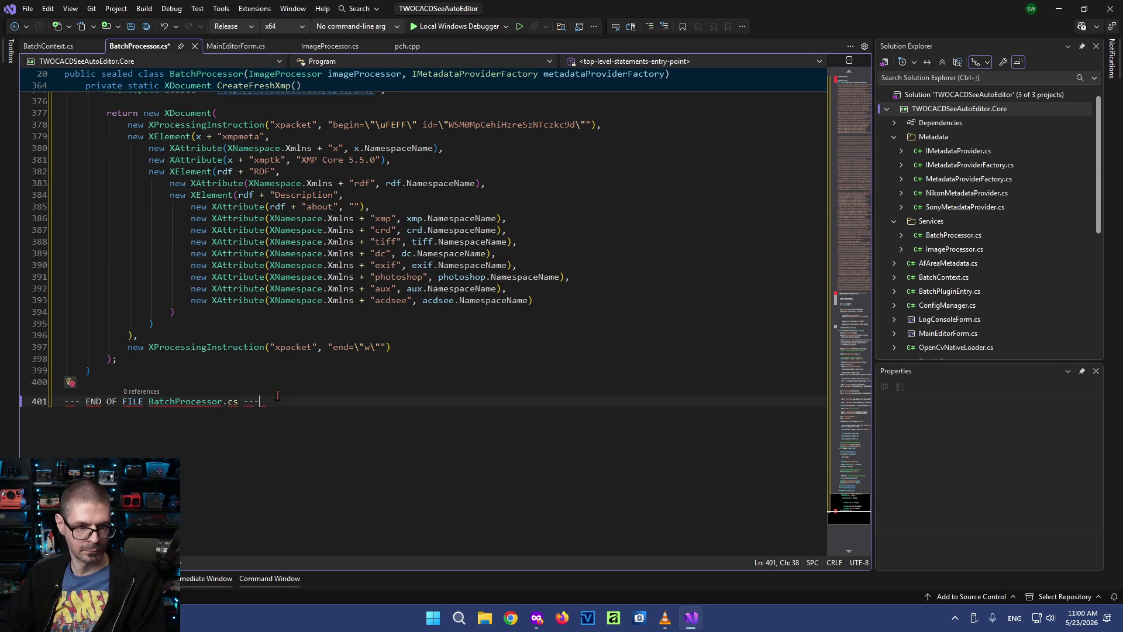
key(shift+Up)
text(})
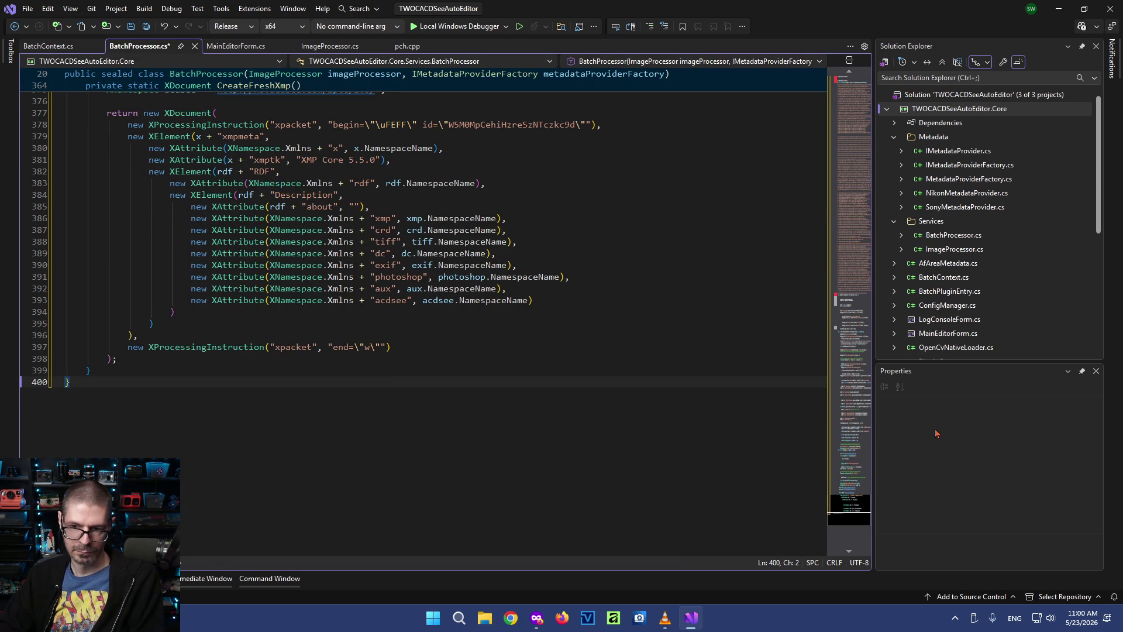
scroll(265, 109, up, 20)
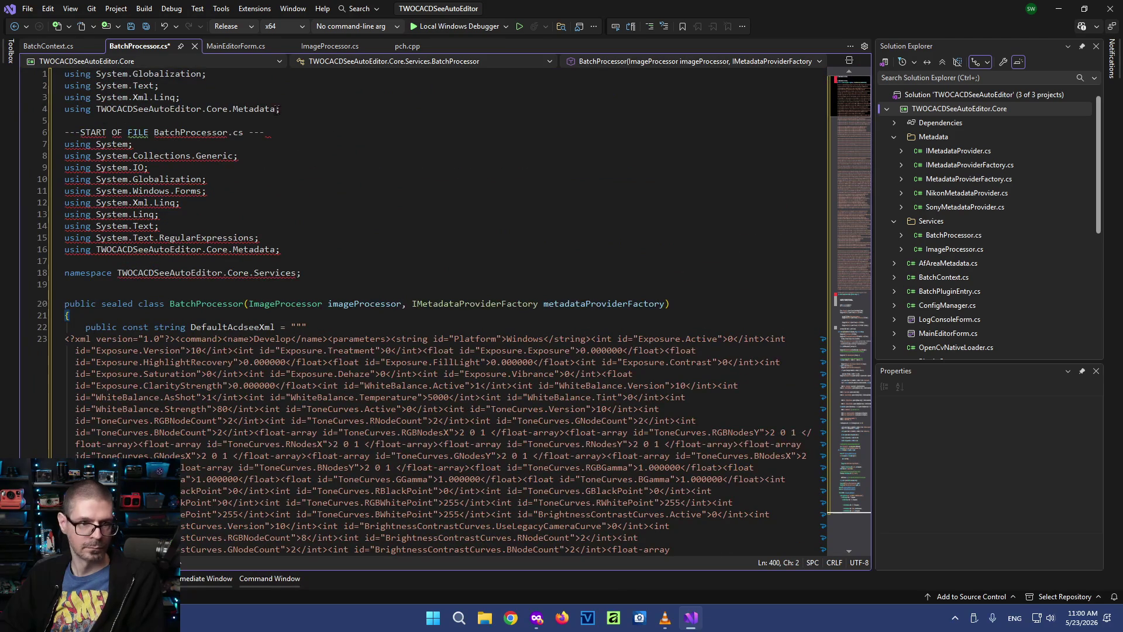
drag(290, 132, 287, 73)
key(Delete)
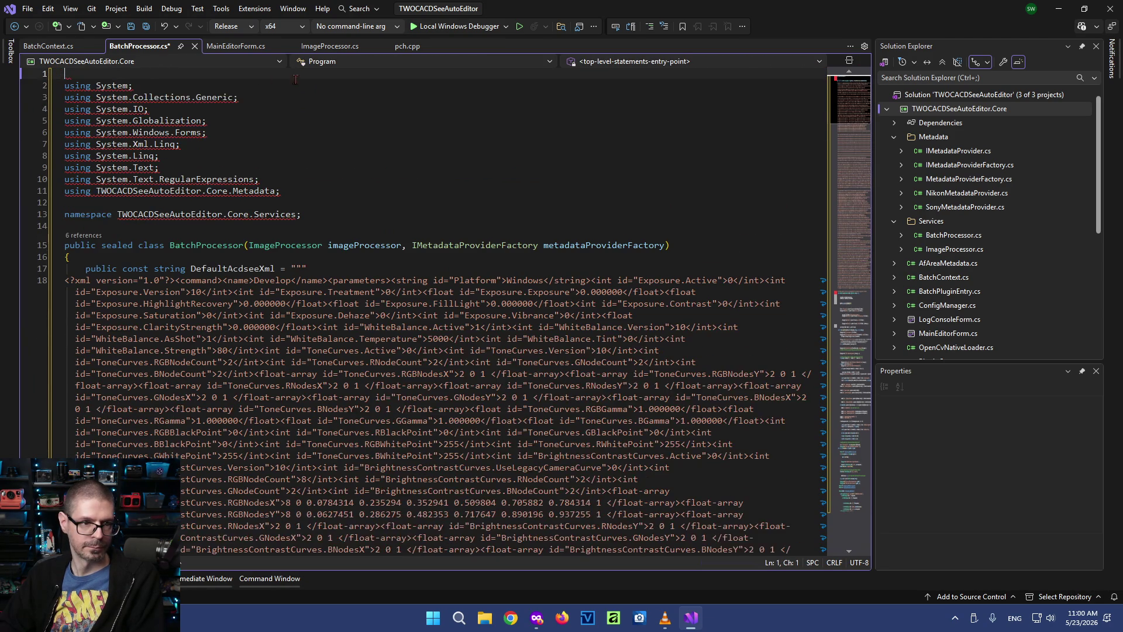
key(Delete)
key(ctrl+s)
Build the whole TWOCACDSeeAutoEditor solution
click(307, 191)
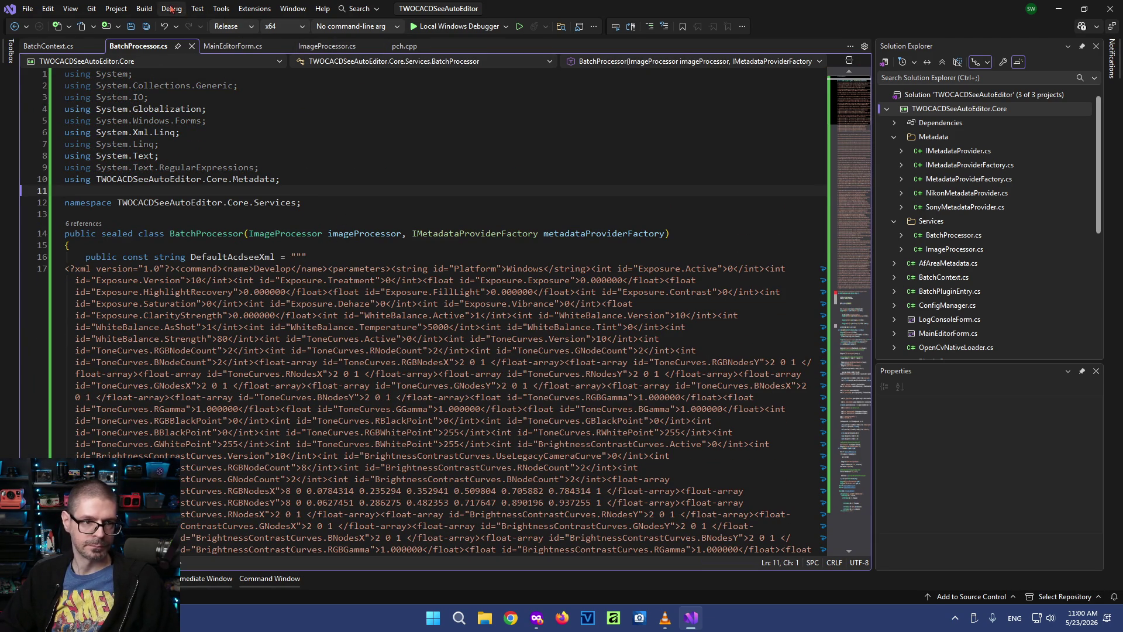
click(144, 9)
click(167, 27)
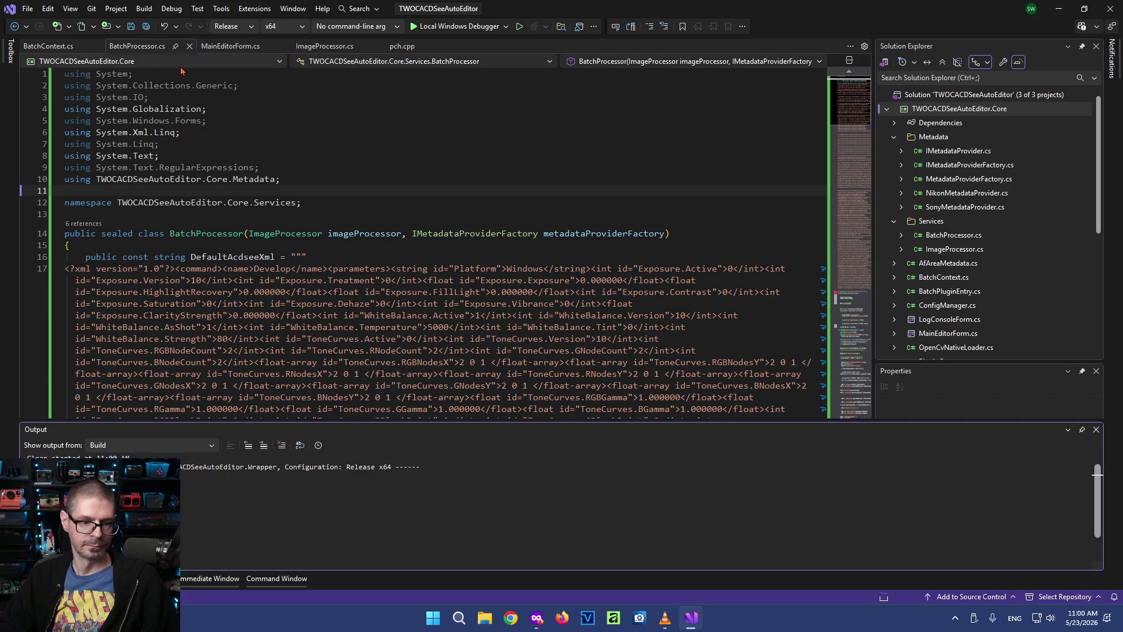
Rebuild the solution and fix the CS1002 missing semicolon after the closing triple quotes on line 18
click(144, 9)
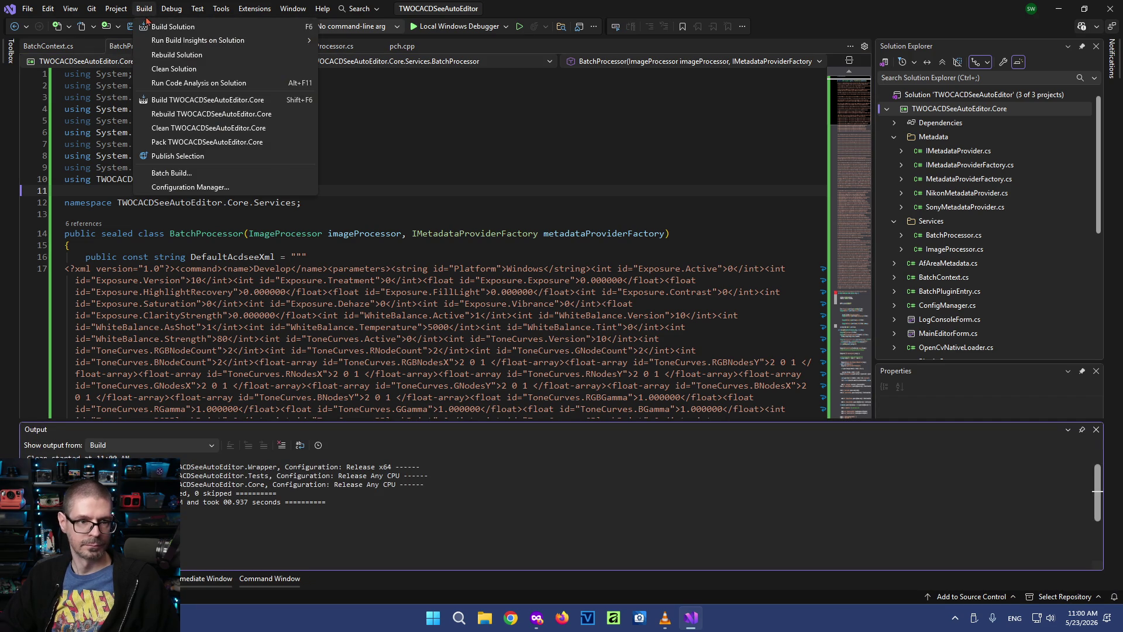
click(292, 158)
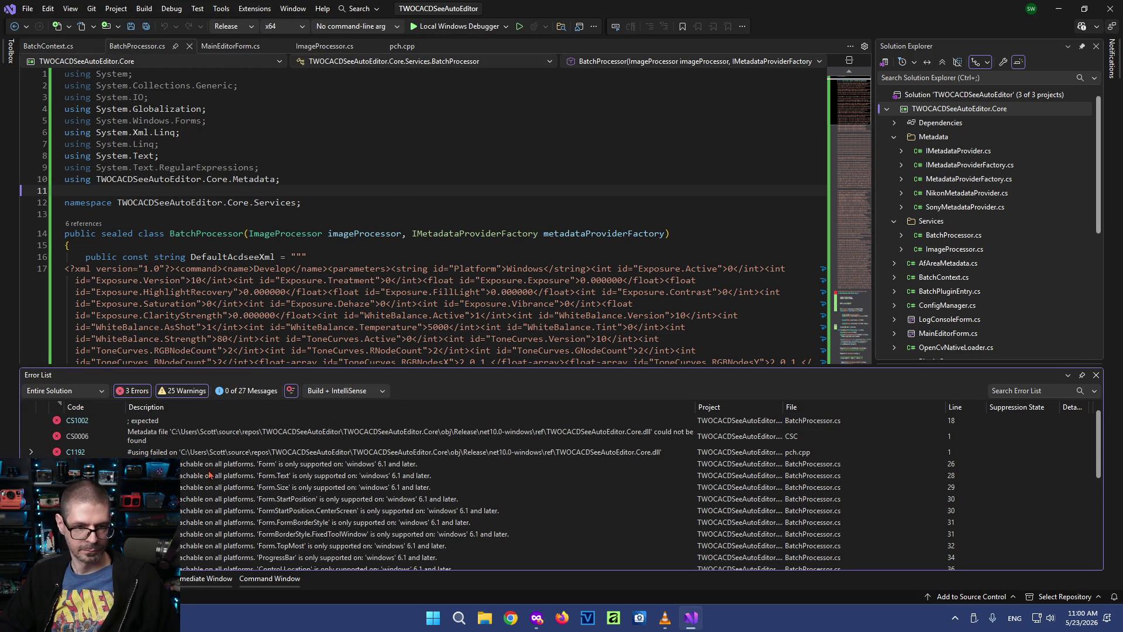
click(324, 234)
scroll(352, 264, down, 10)
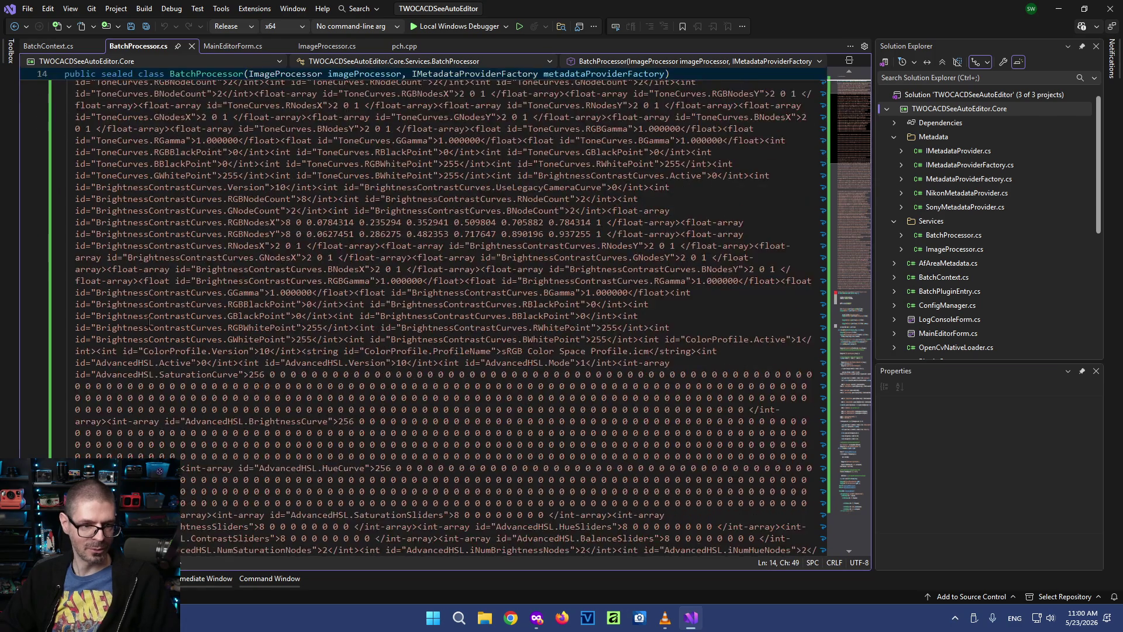
scroll(136, 376, down, 5)
scroll(136, 376, down, 5)
scroll(114, 333, down, 5)
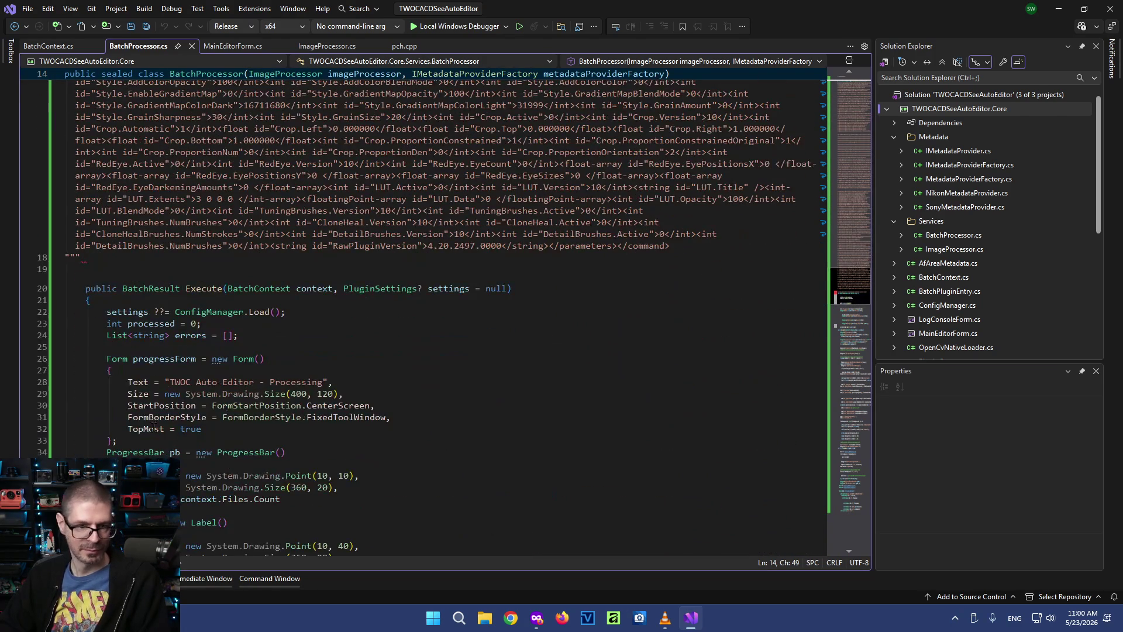
click(115, 257)
text(;)
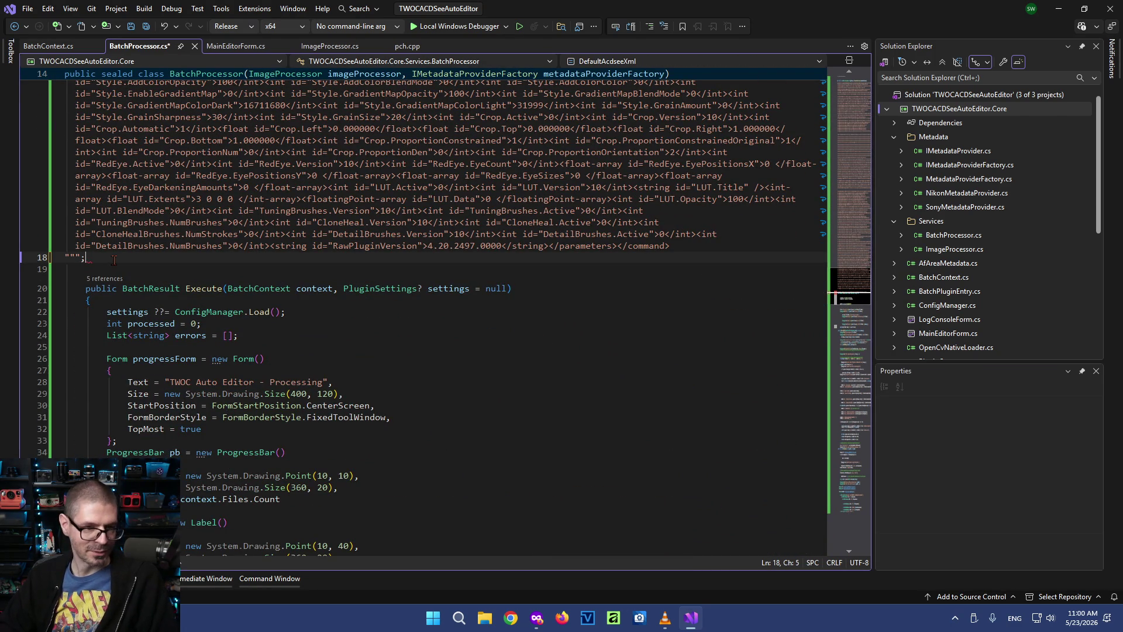
Build the solution after the fix and launch ACDSee Photo Studio
click(144, 11)
click(163, 27)
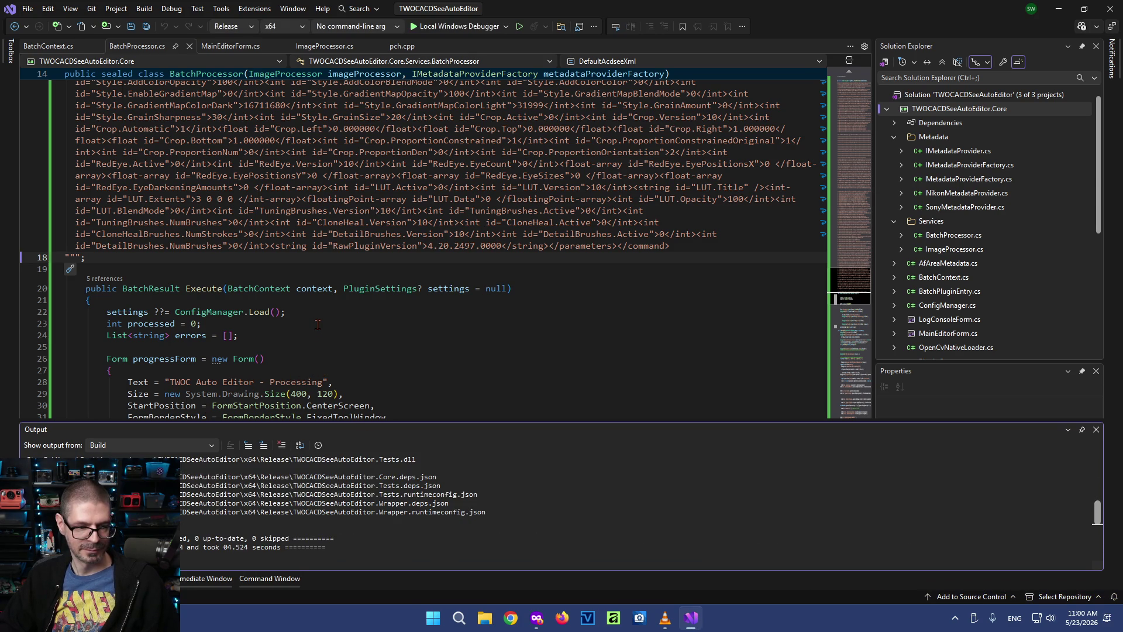
click(375, 299)
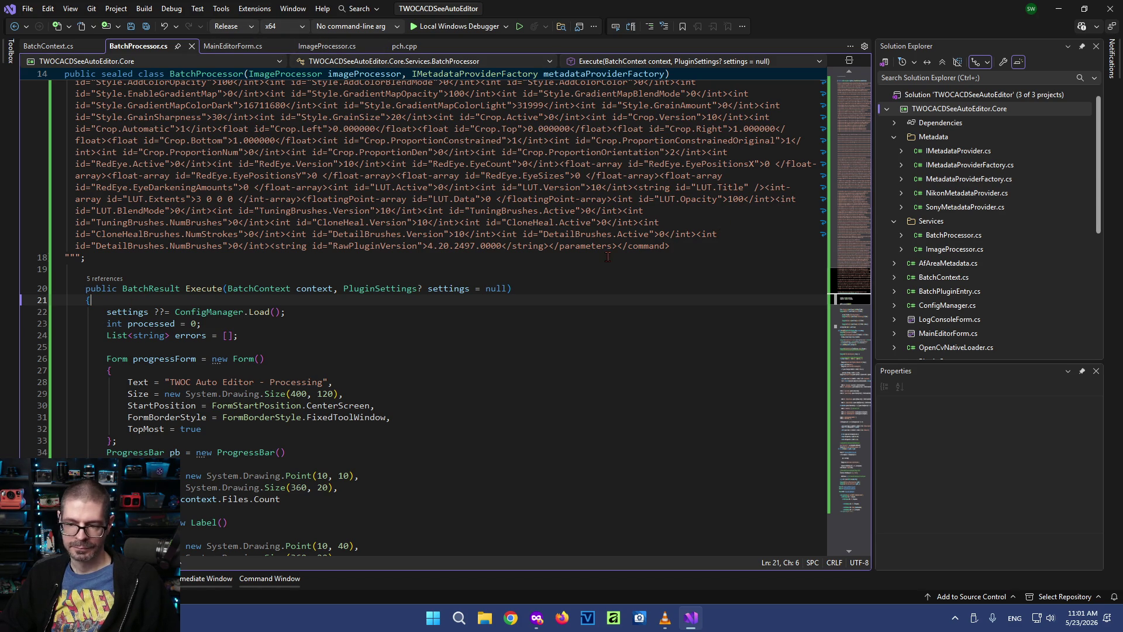
click(640, 617)
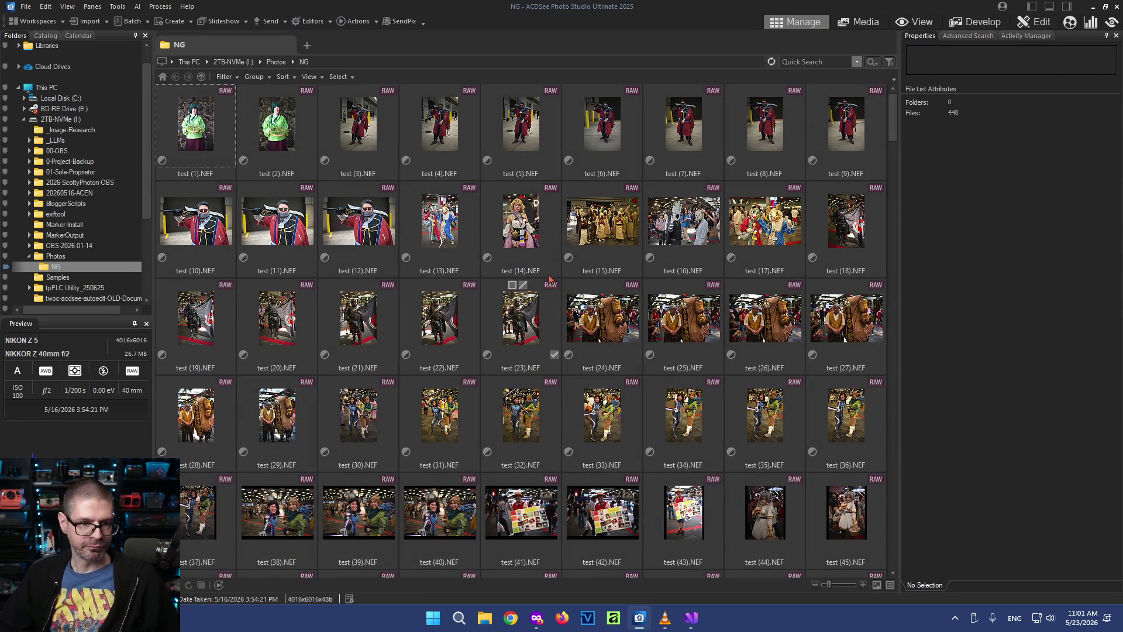
Run the TWOC Auto AWB batch plugin on test (1).NEF and test (2).NEF
click(204, 129)
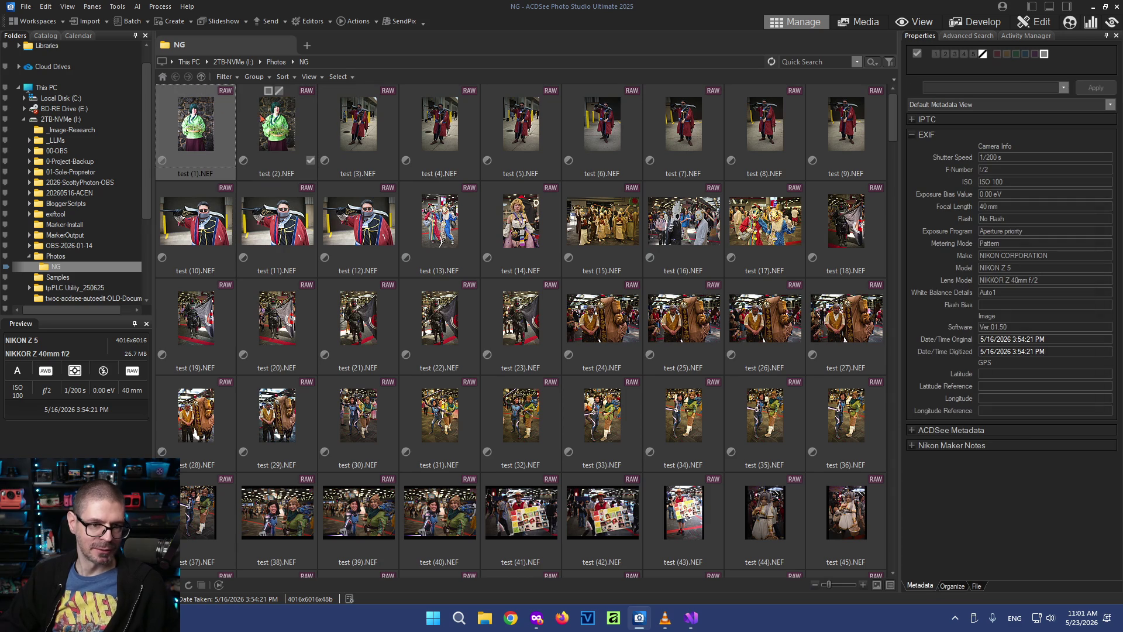
ctrl+click(288, 123)
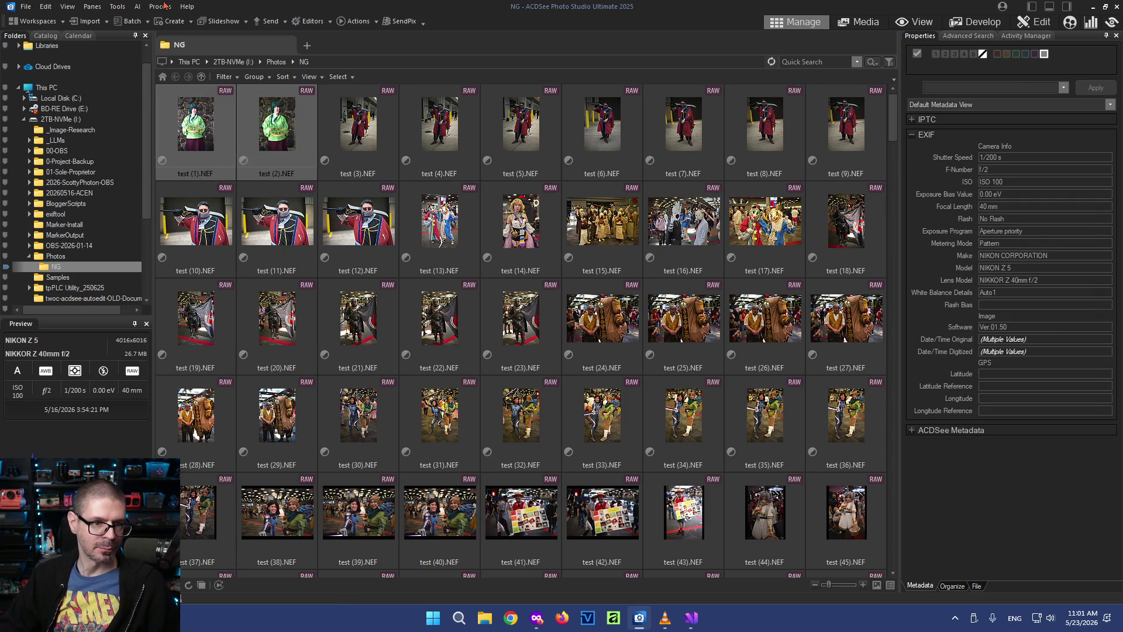
click(115, 8)
click(175, 395)
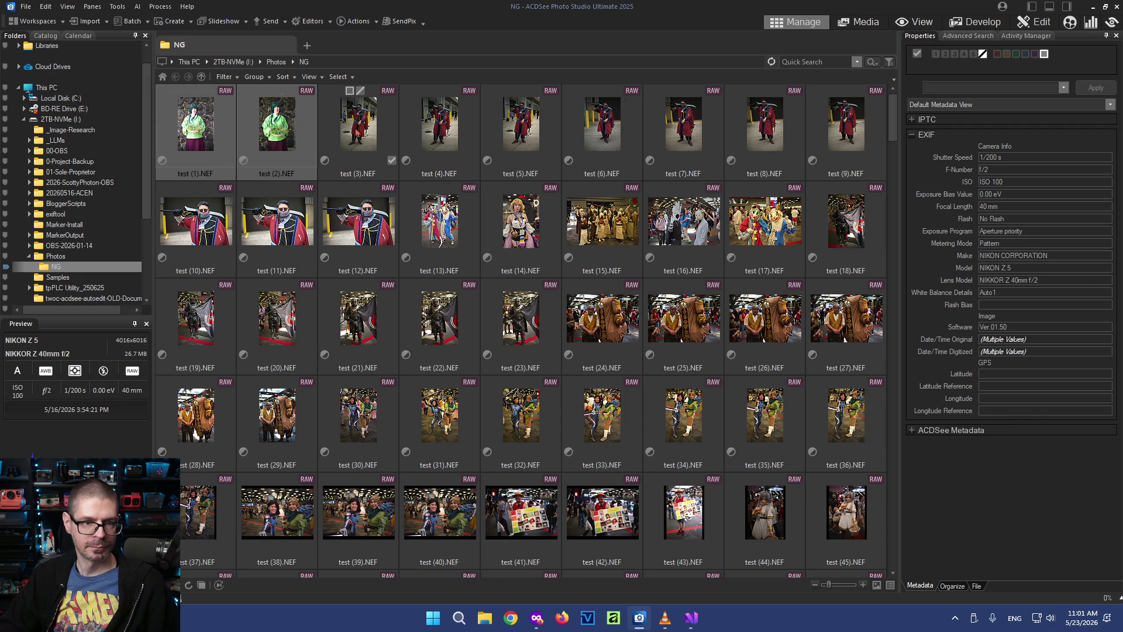
Inspect test (1).NEF in Develop, then reselect both photos and bring up the Tools commands
click(210, 120)
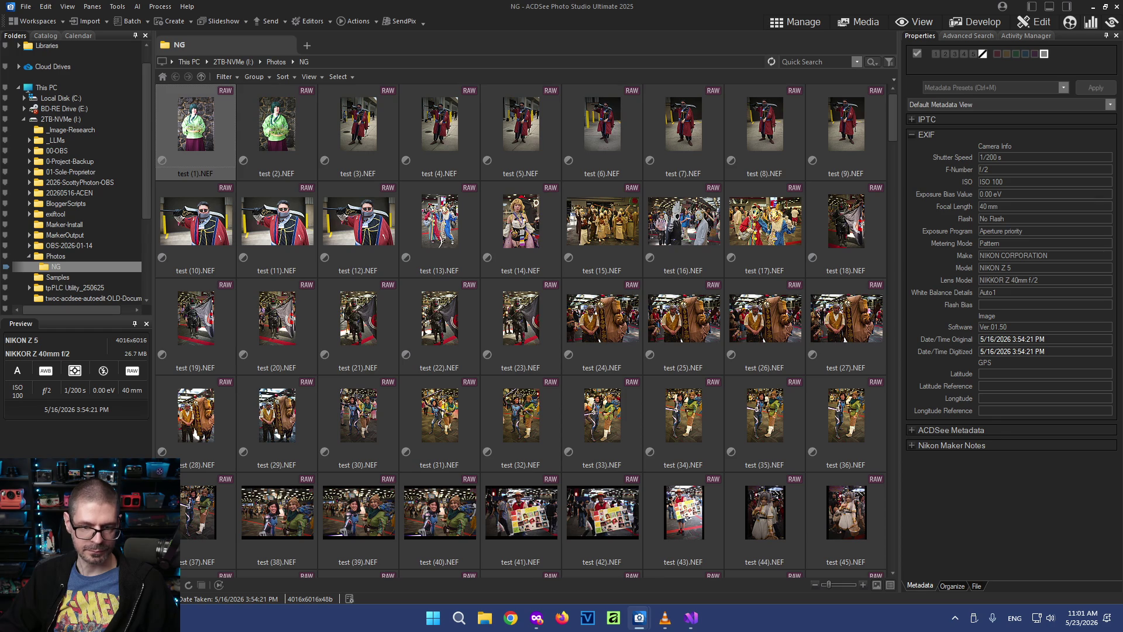
key(ctrl+shift+e)
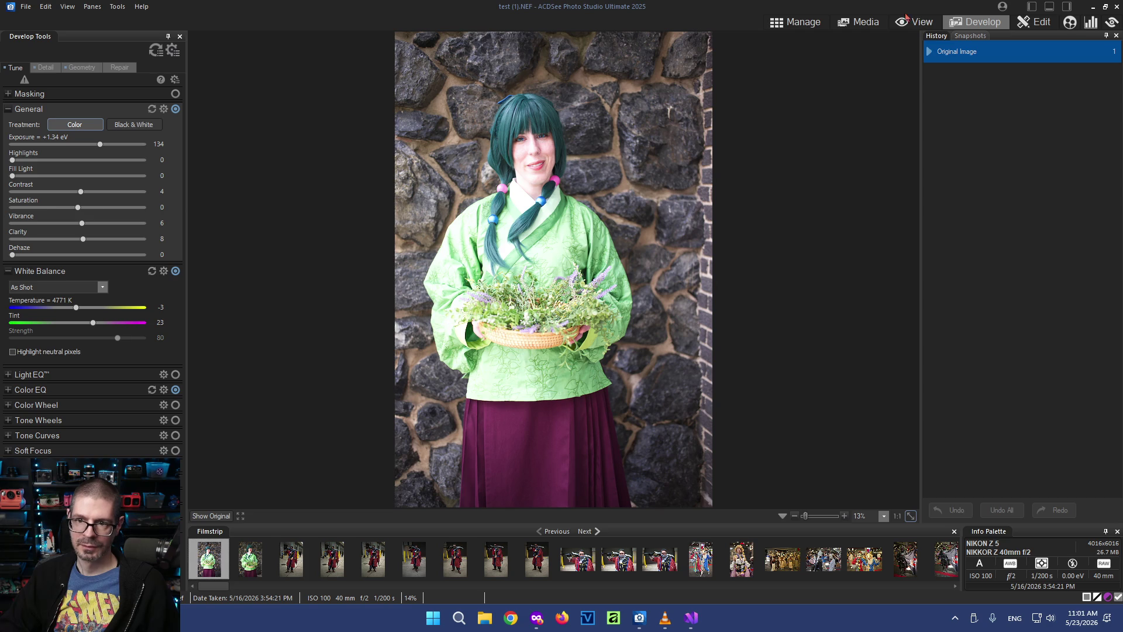
click(797, 21)
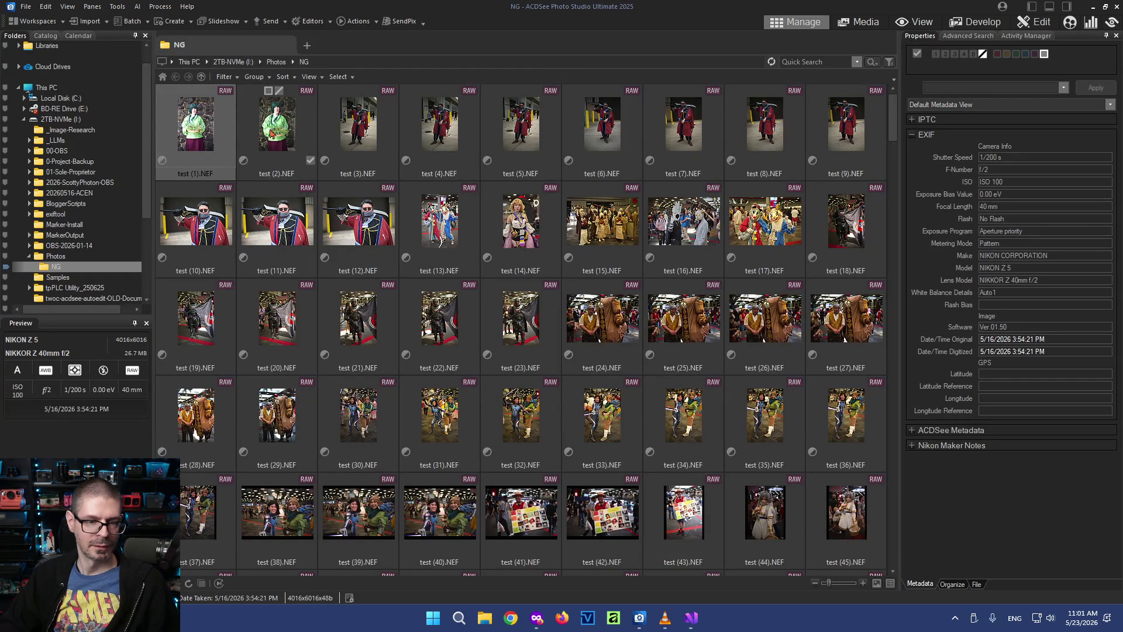
ctrl+click(273, 132)
click(116, 6)
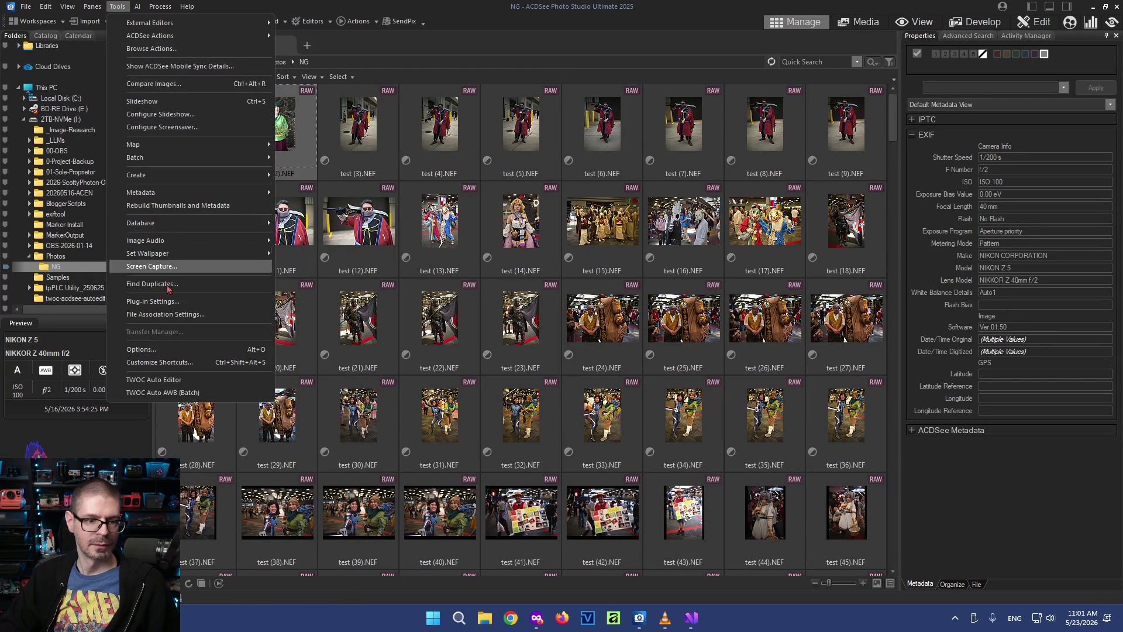
Run the TWOC Auto AWB batch on both photos and check their context actions
click(181, 397)
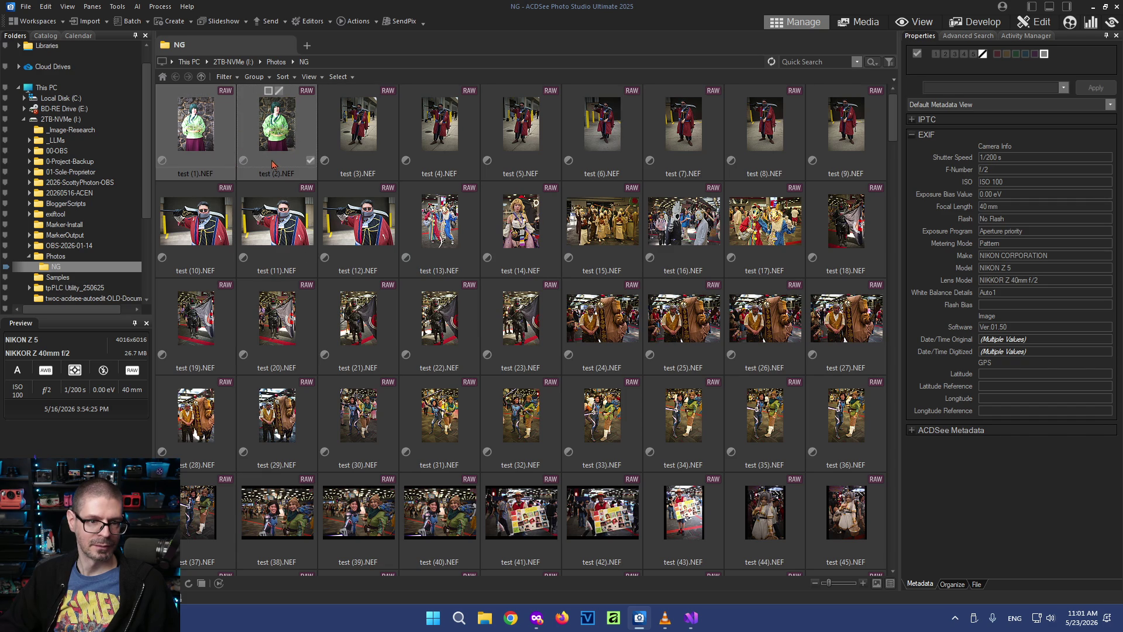
click(117, 7)
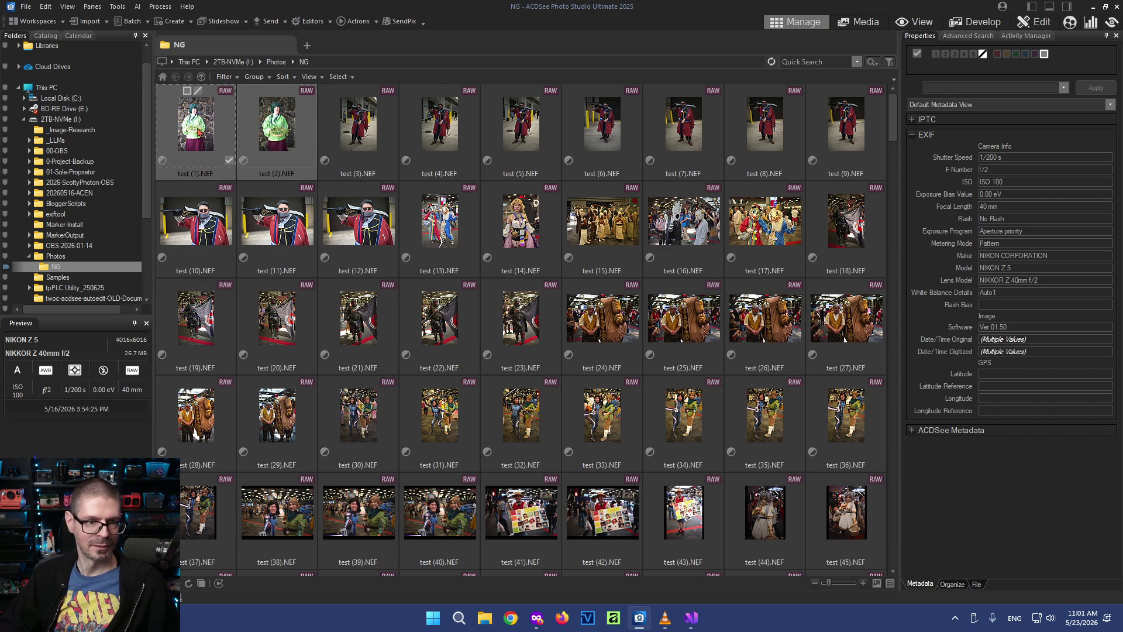
right_click(196, 128)
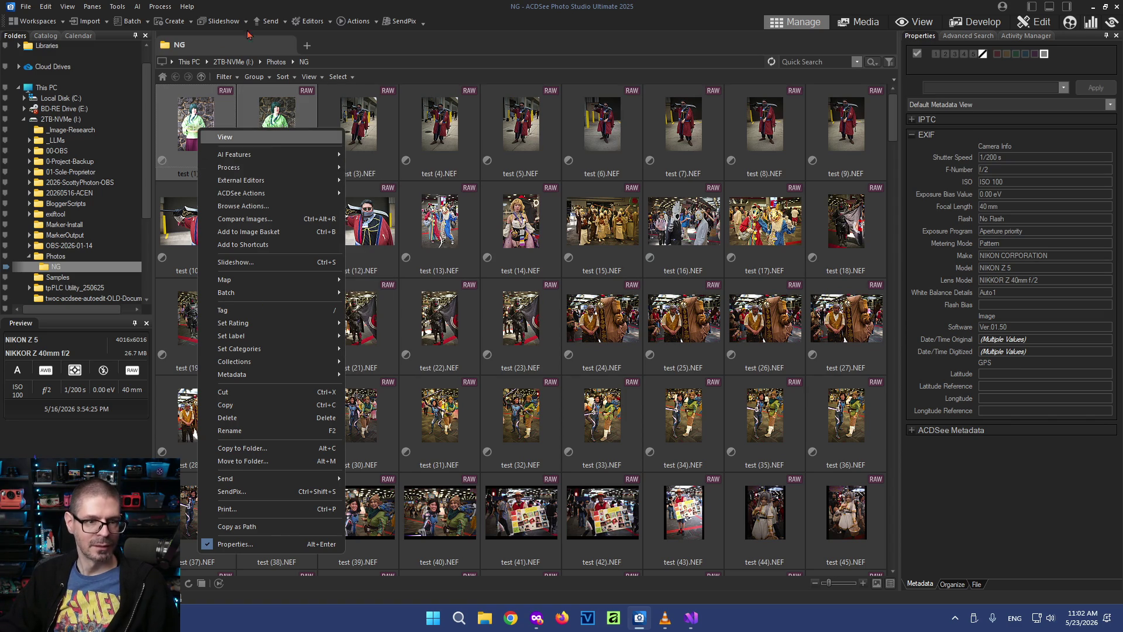
click(127, 7)
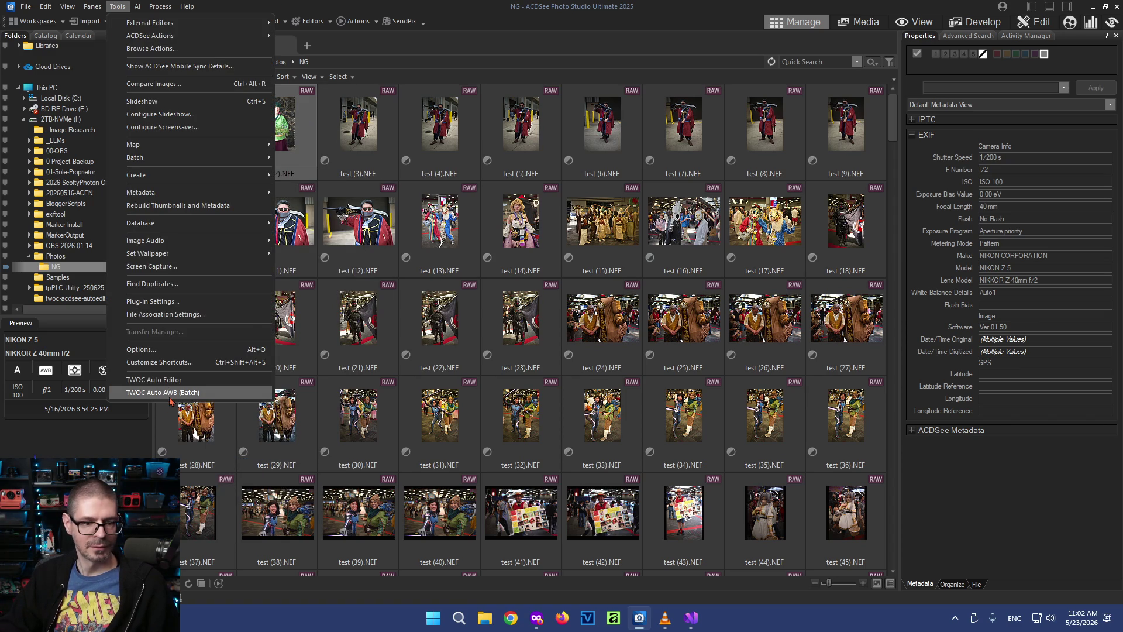
Run the TWOC Auto AWB batch twice more on test (1) and test (2), then bring up their context menu
click(158, 392)
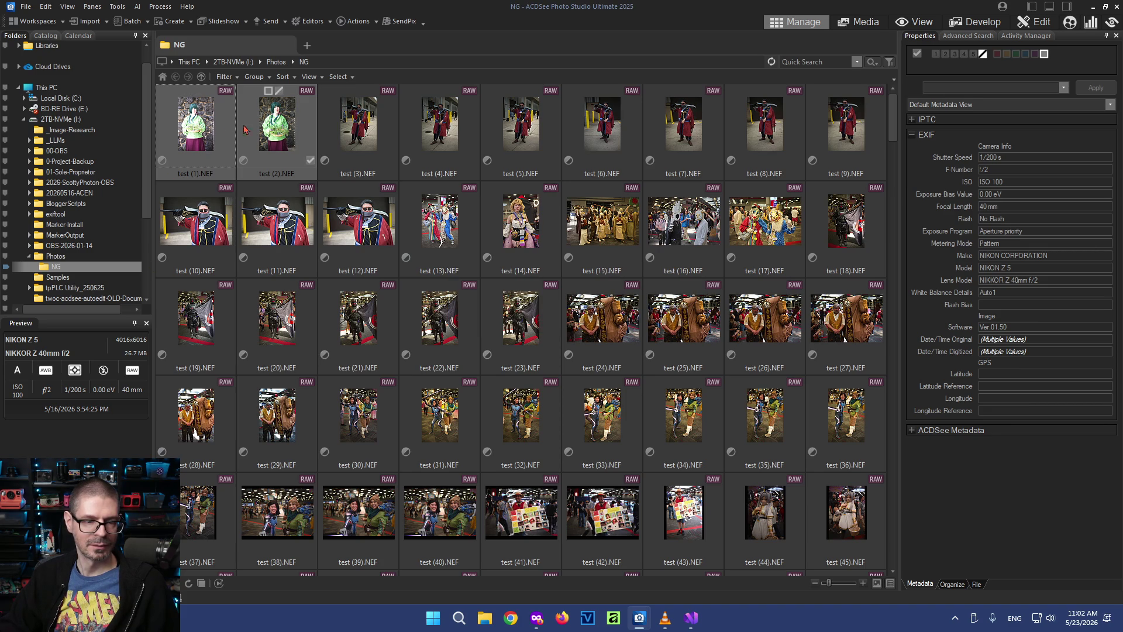
click(117, 7)
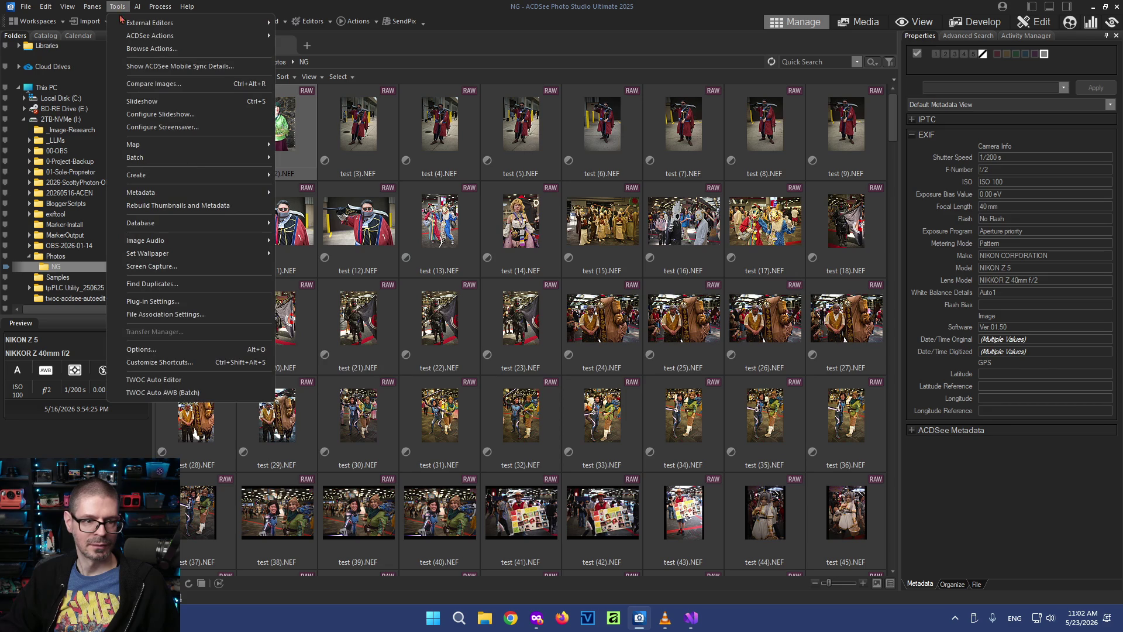
click(186, 394)
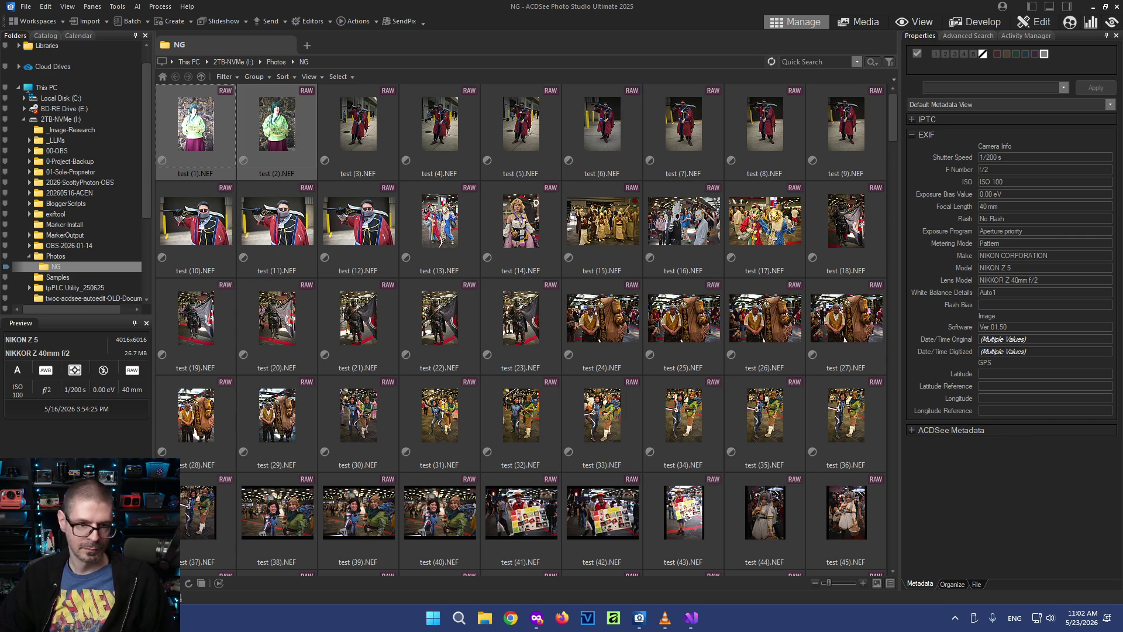
mouse_move(277, 131)
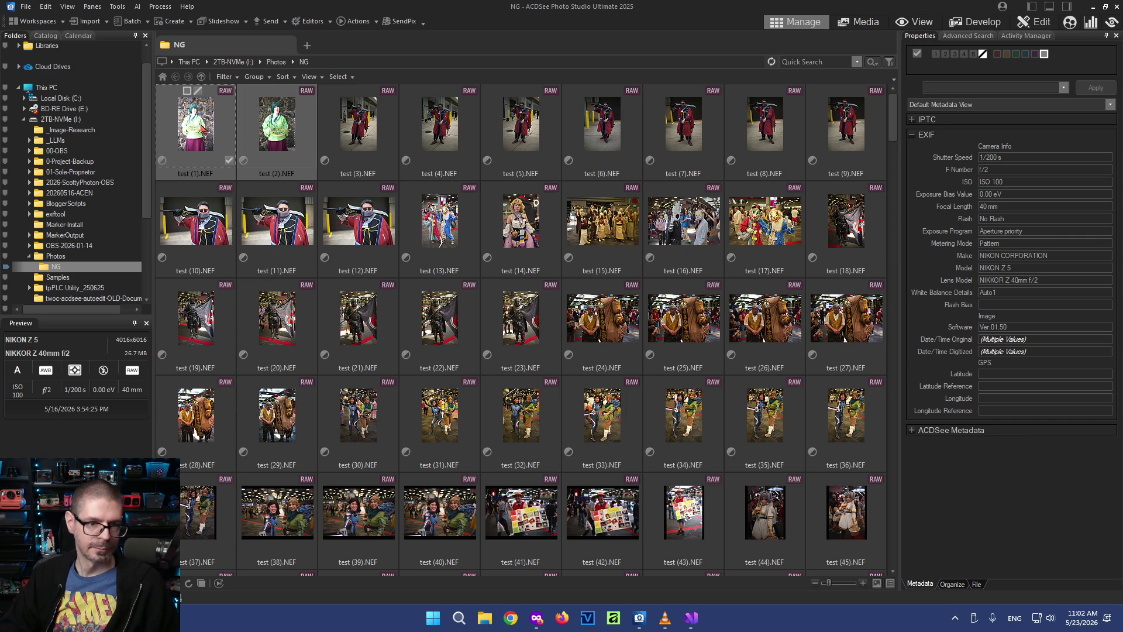
right_click(201, 124)
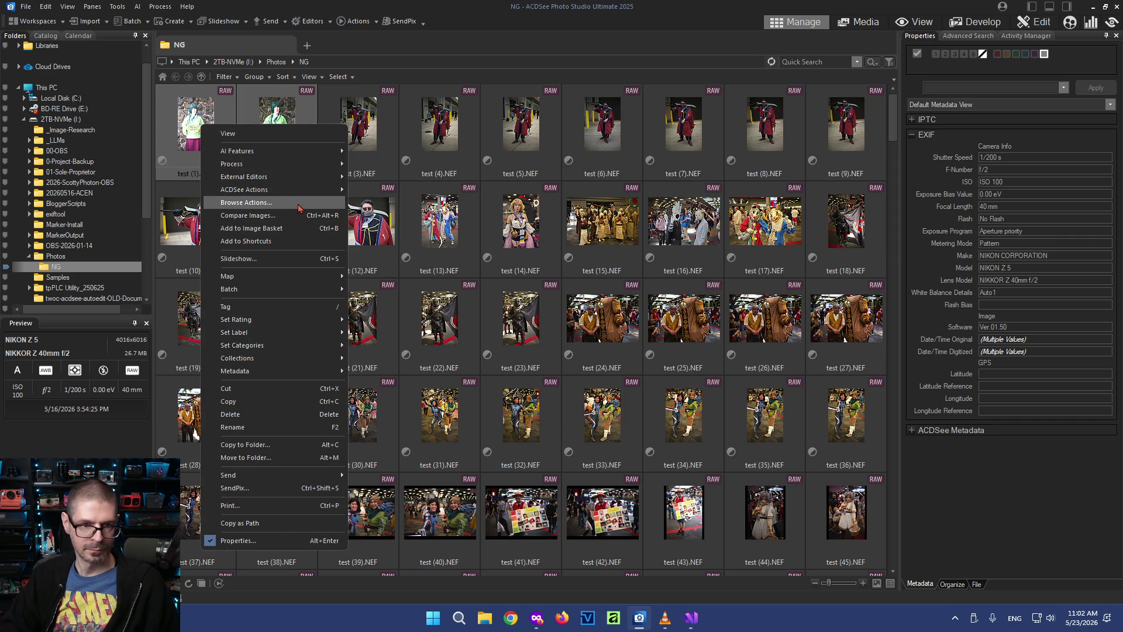
Dismiss the photo actions menu twice without choosing anything for the selected photos
key(Down)
key(Down)
key(Down)
key(Down)
key(Down)
key(Down)
key(Down)
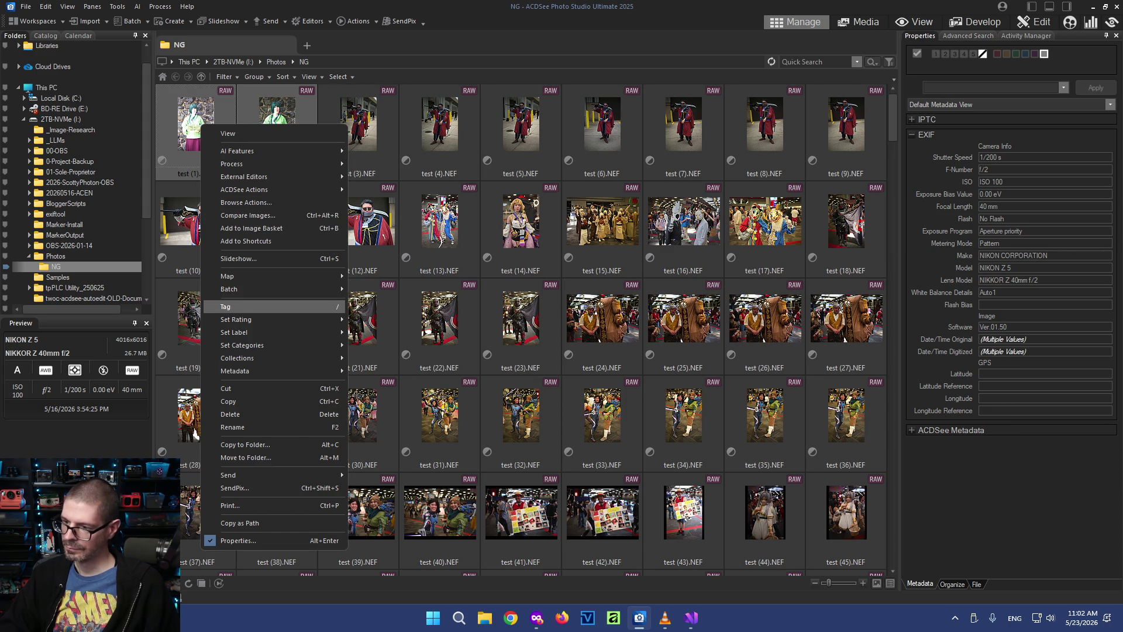
key(Escape)
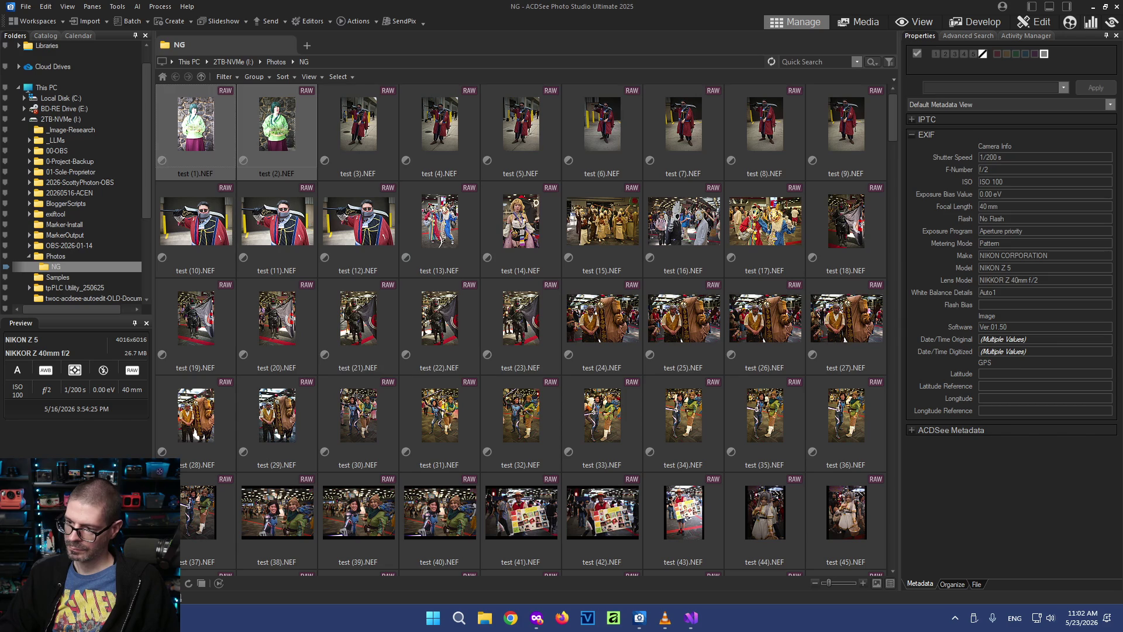
right_click(196, 125)
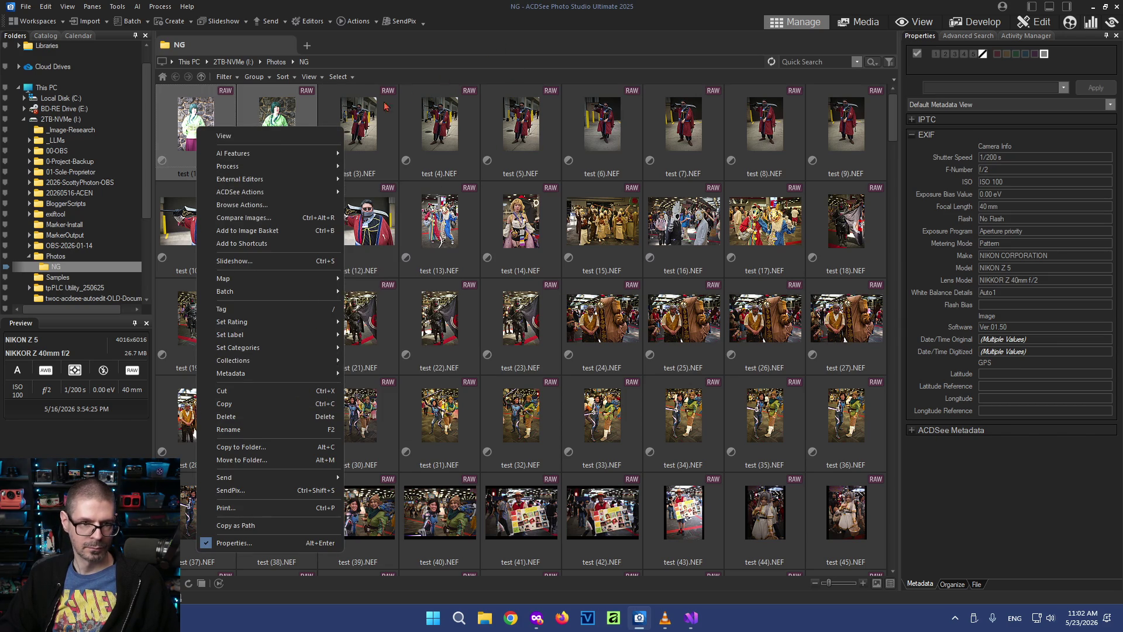
click(391, 5)
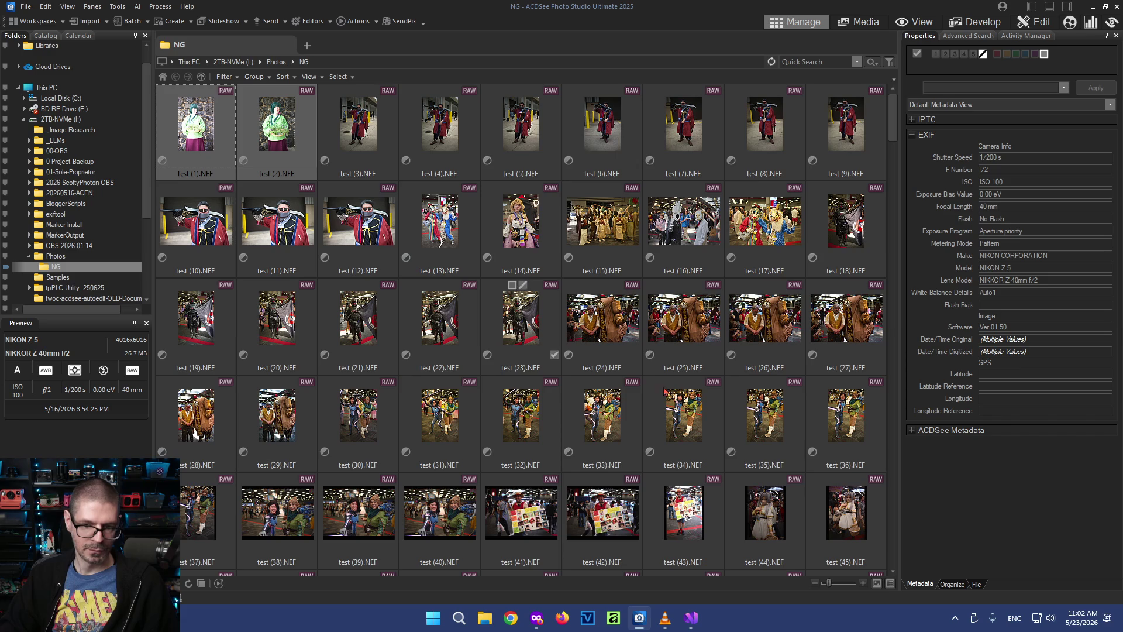
Restore every photo in the NG folder to its original via Process > Restore to Original
key(ctrl+a)
right_click(834, 496)
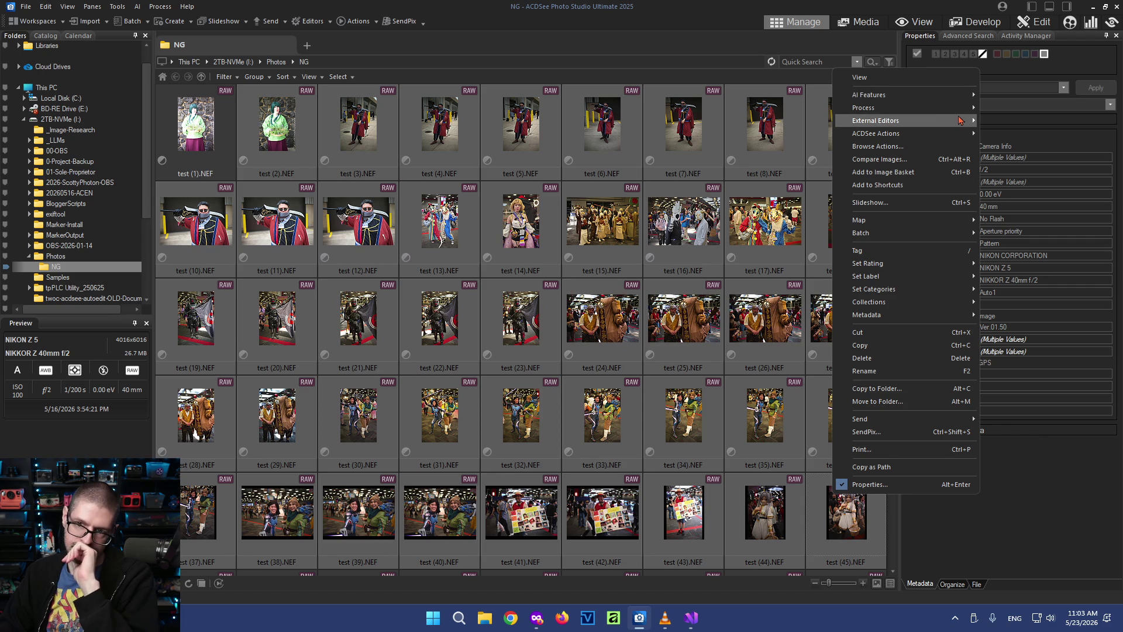
mouse_move(864, 108)
click(1027, 227)
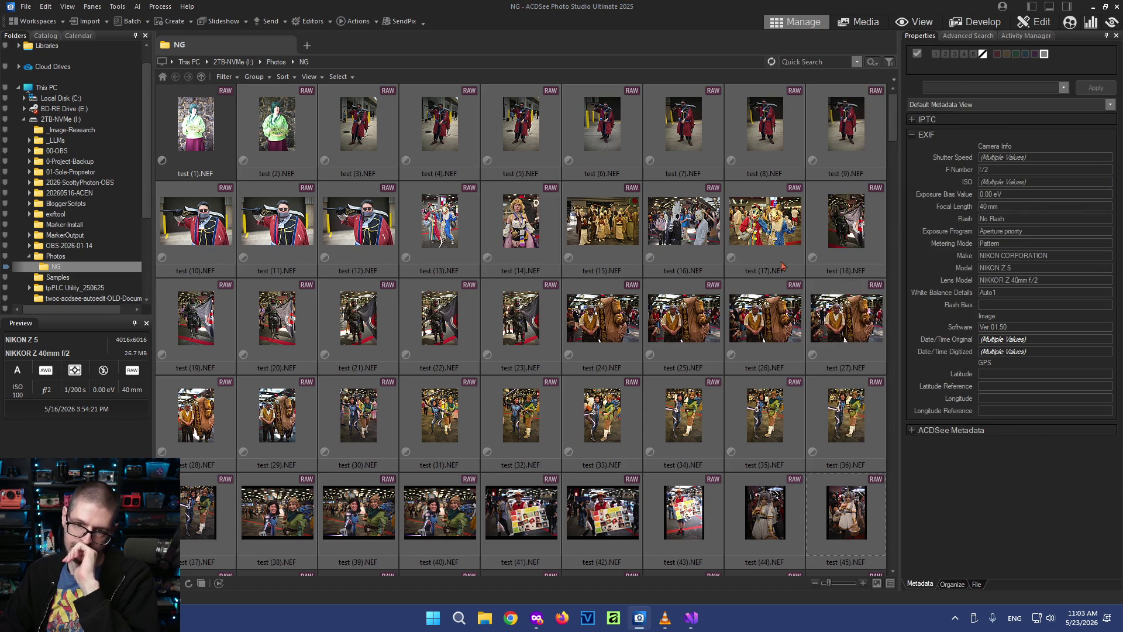
click(586, 329)
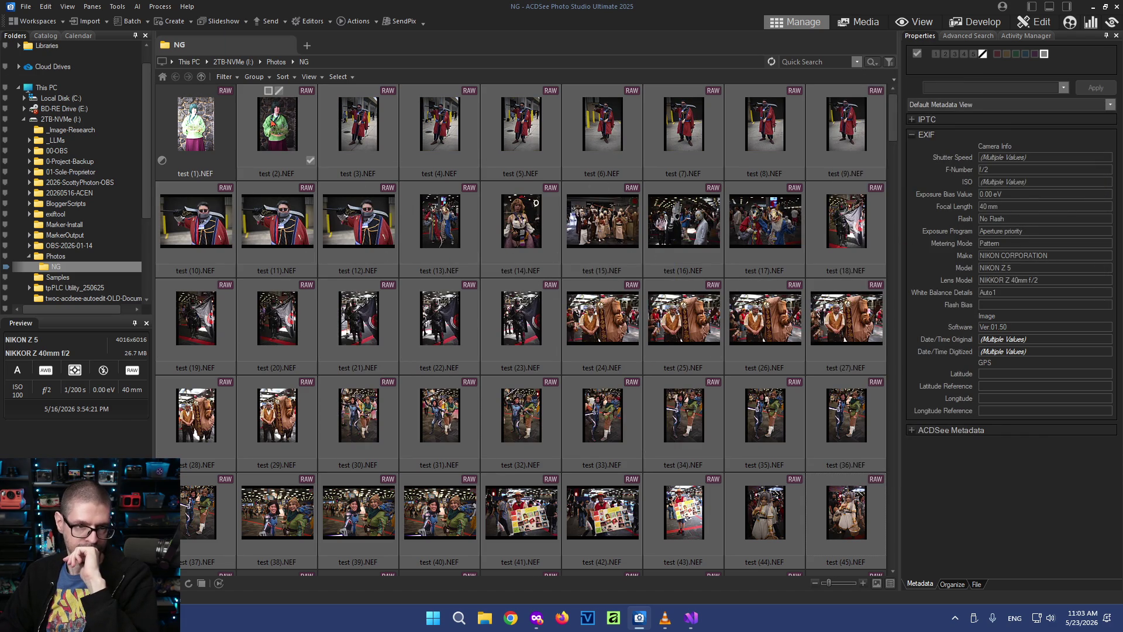
Restore test (1).NEF alone to its original, then reselect all photos
click(197, 124)
right_click(199, 122)
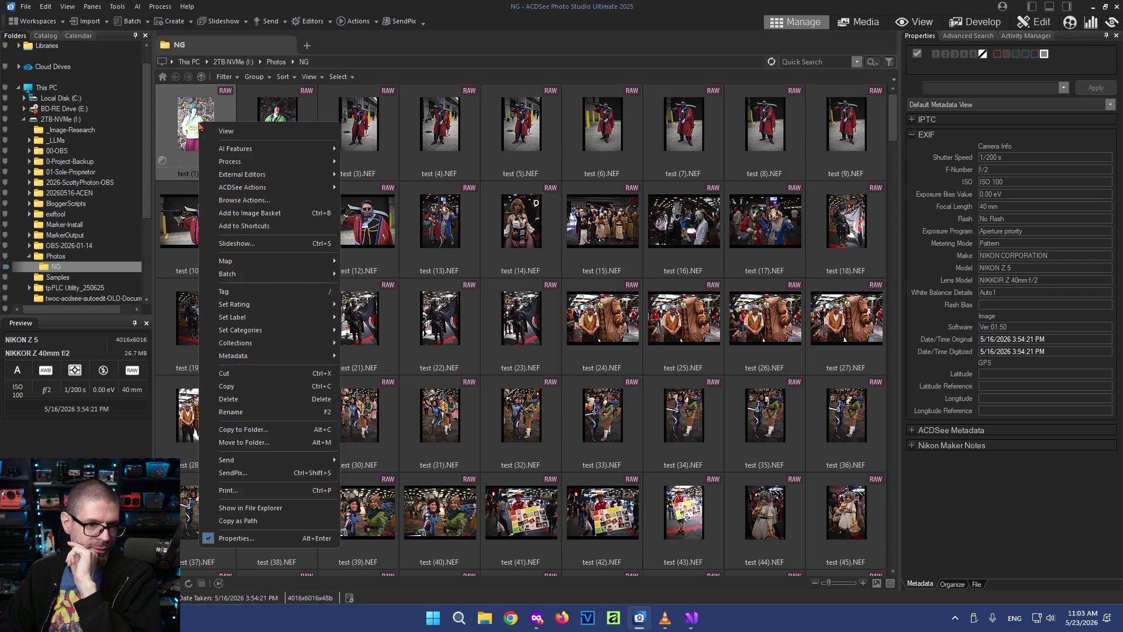
mouse_move(230, 162)
click(390, 281)
click(579, 332)
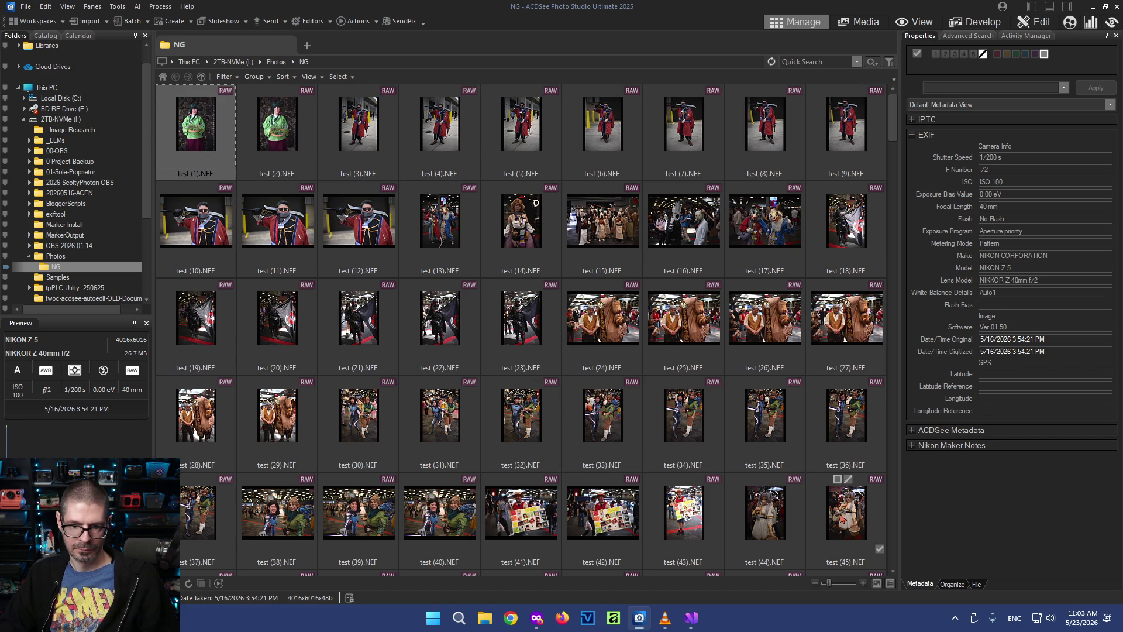
key(ctrl+a)
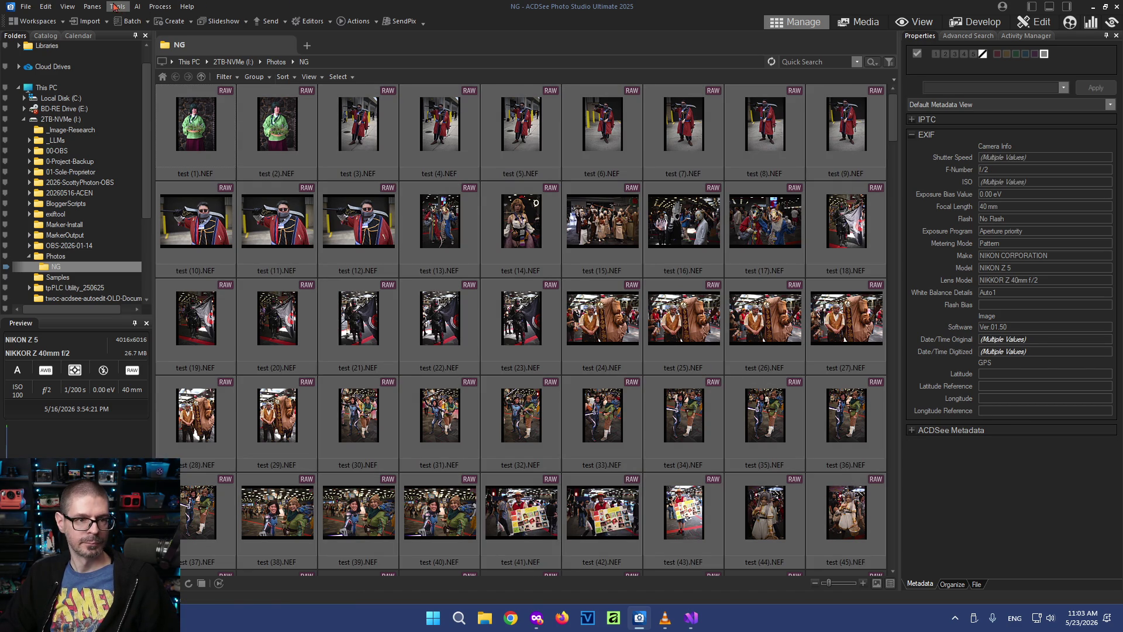
Run the TWOC Auto AWB (Batch) tool on all selected photos and select test (43) afterwards
click(93, 6)
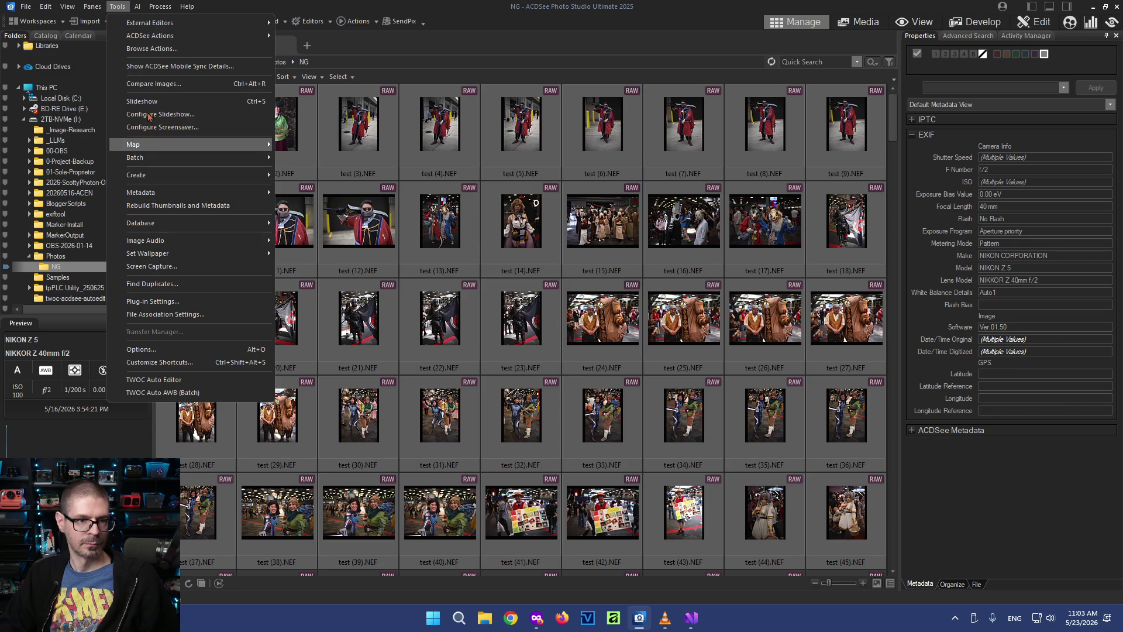
click(198, 392)
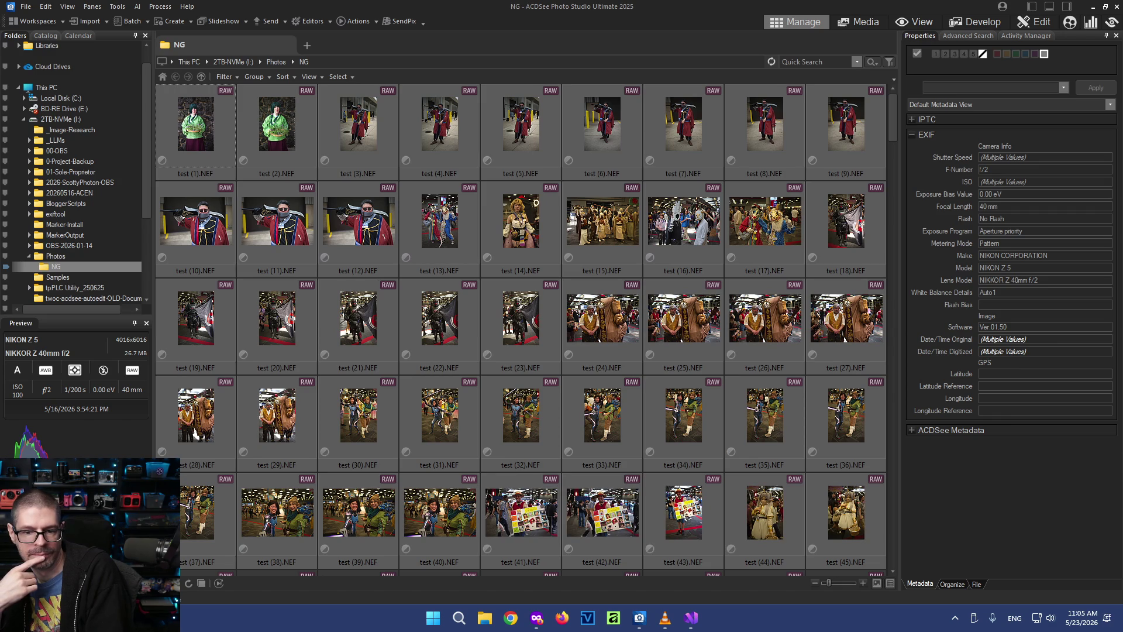
mouse_move(684, 511)
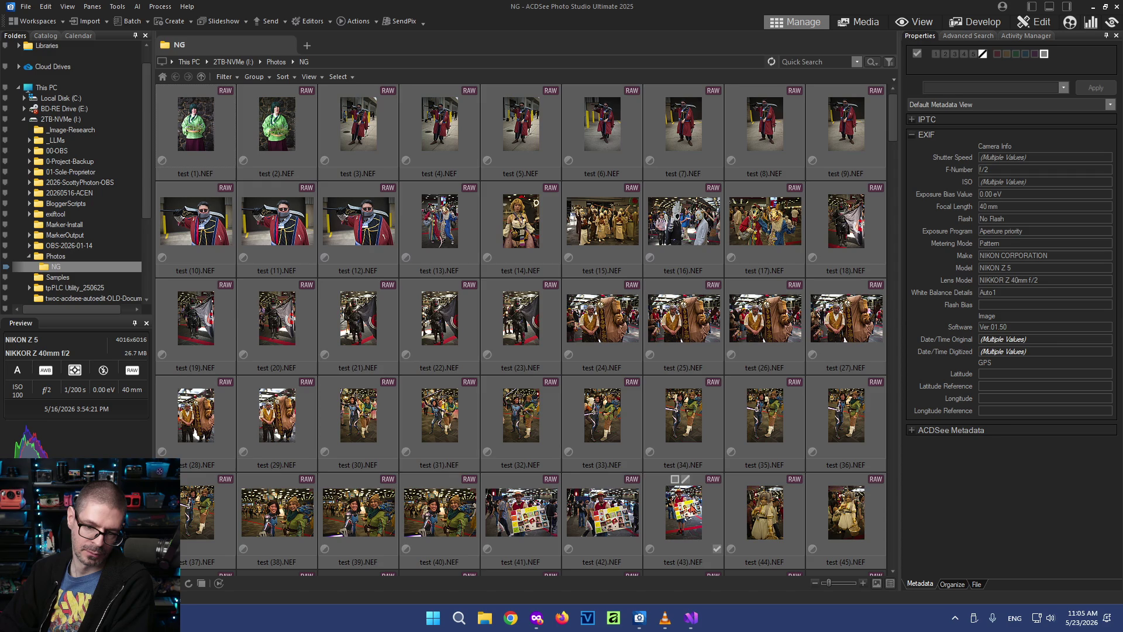
click(689, 509)
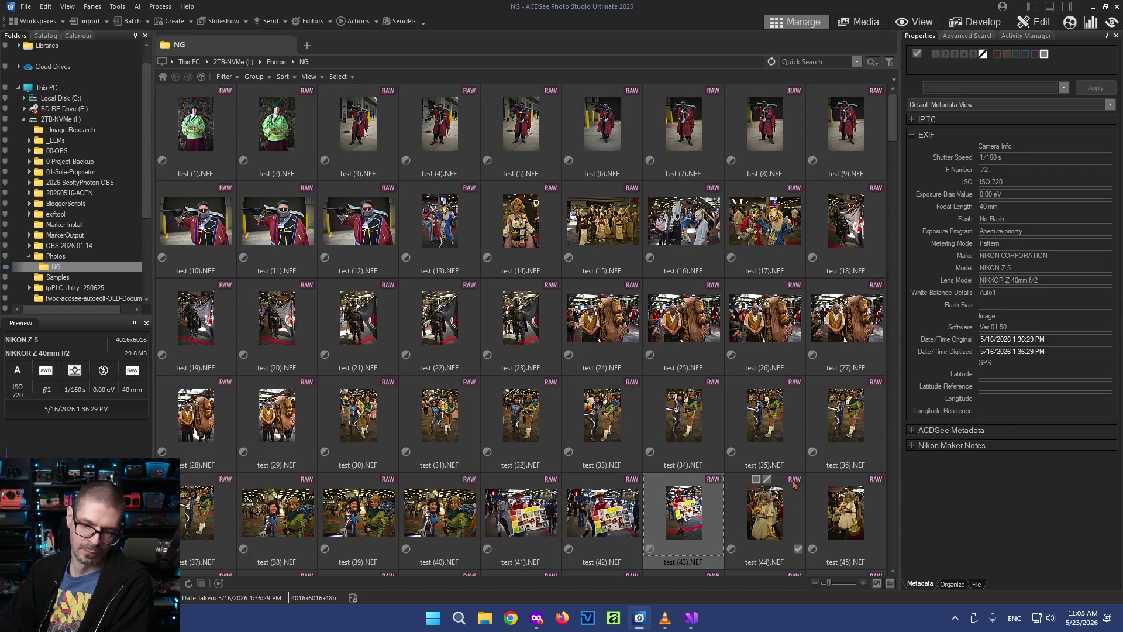
click(969, 24)
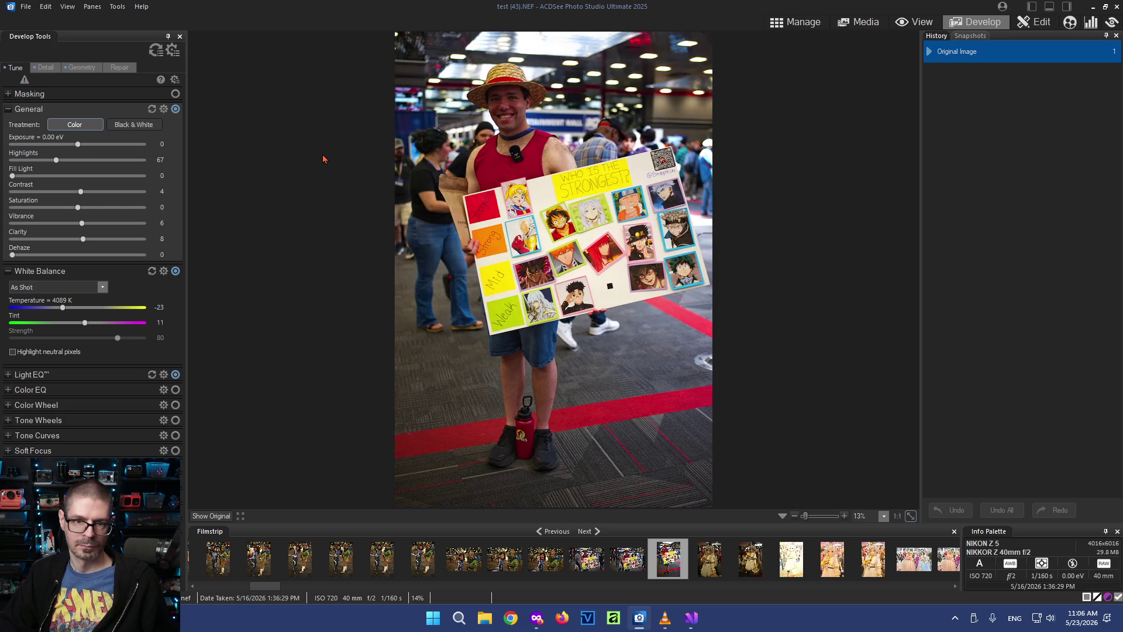
click(802, 23)
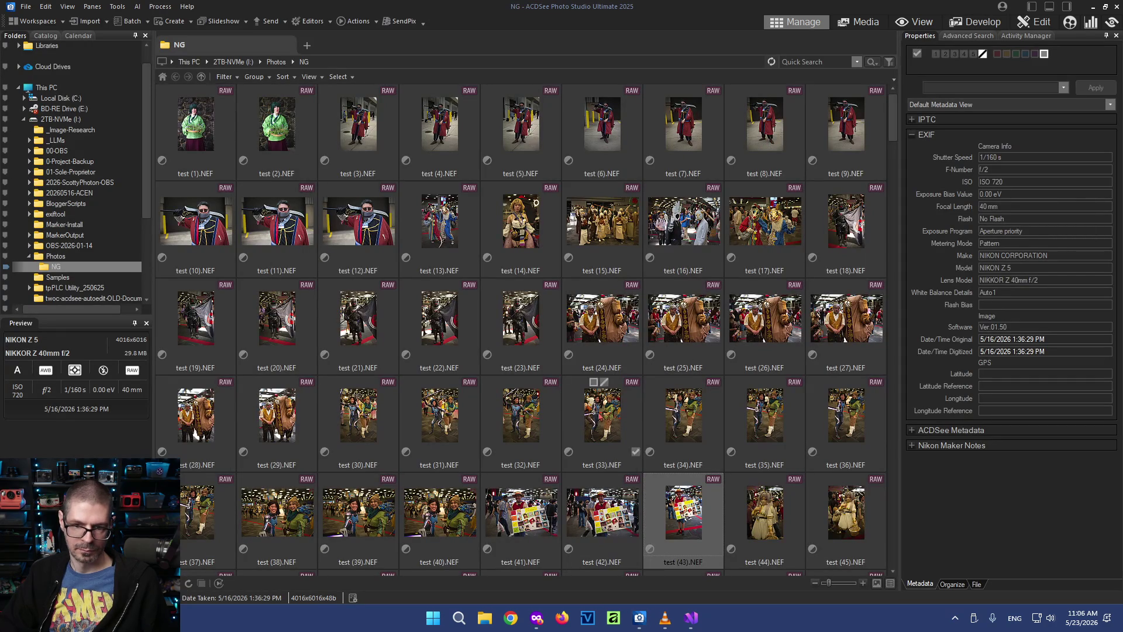
click(710, 446)
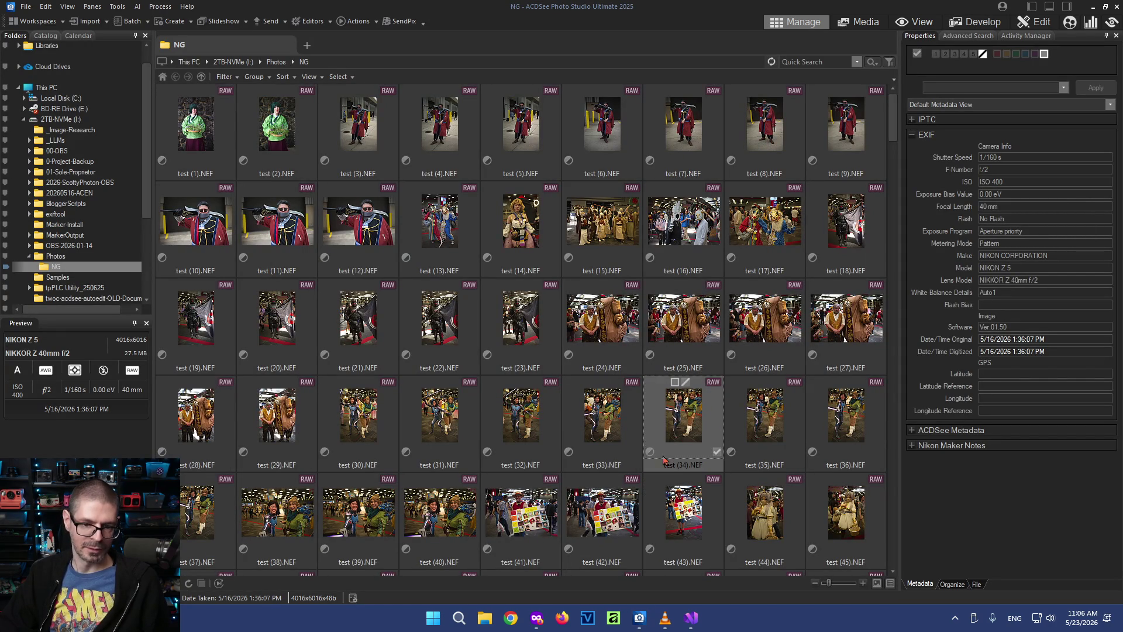
click(974, 22)
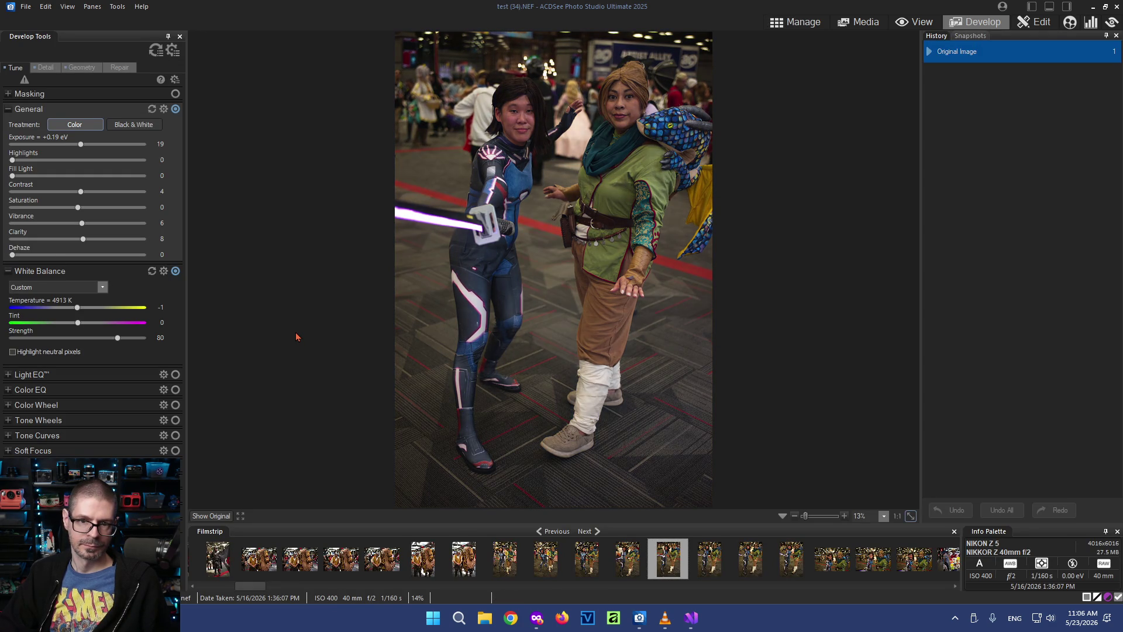
click(779, 24)
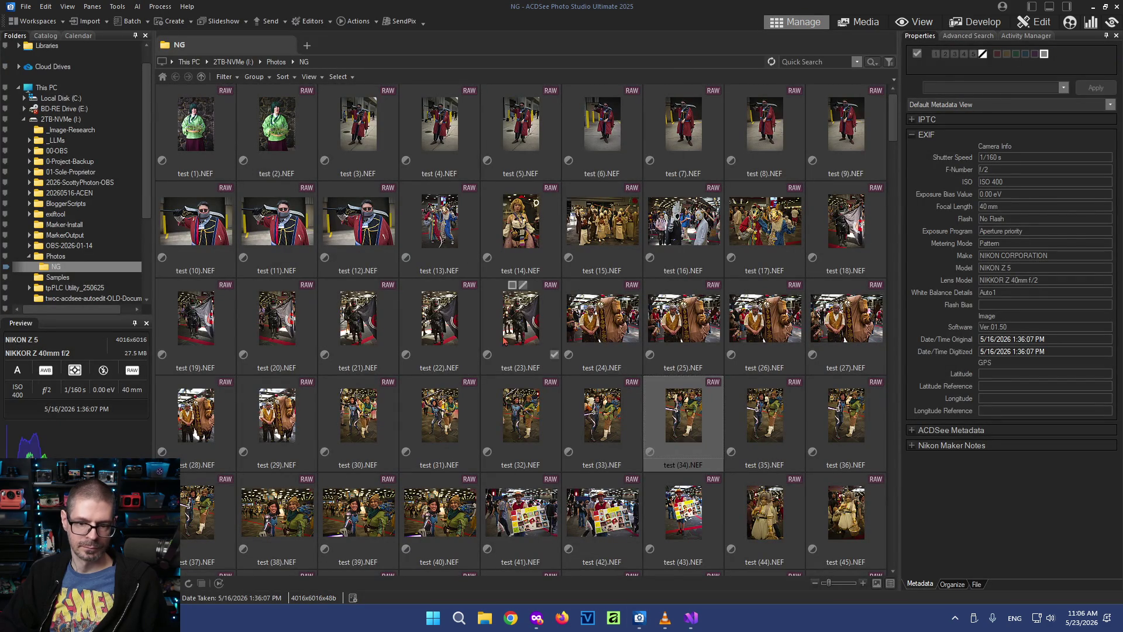
click(280, 127)
click(194, 127)
click(974, 22)
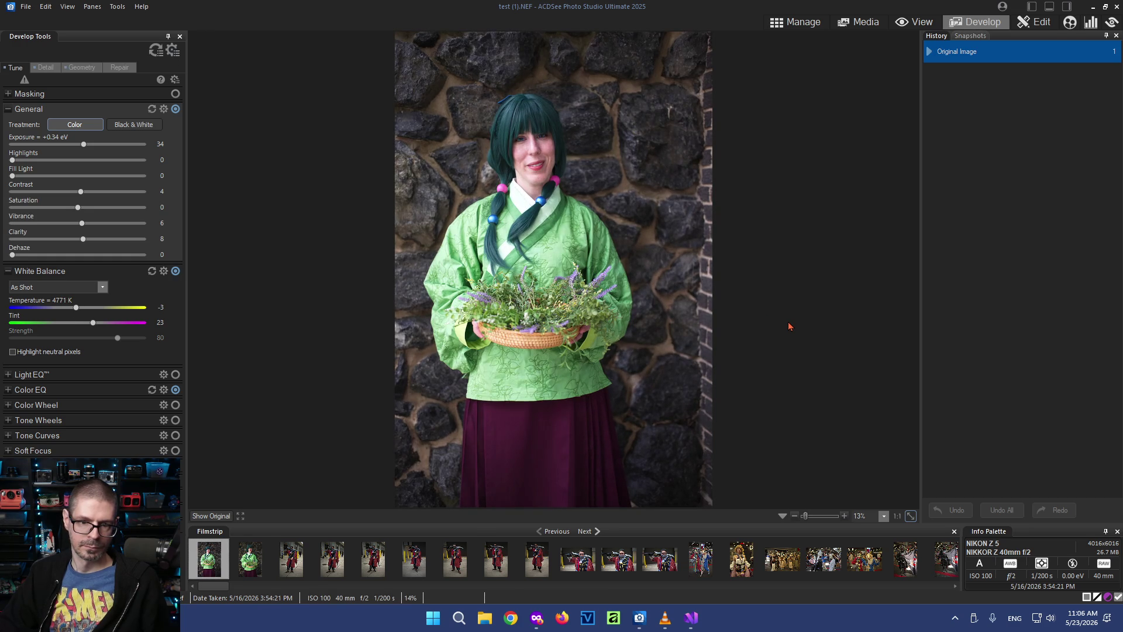
click(796, 22)
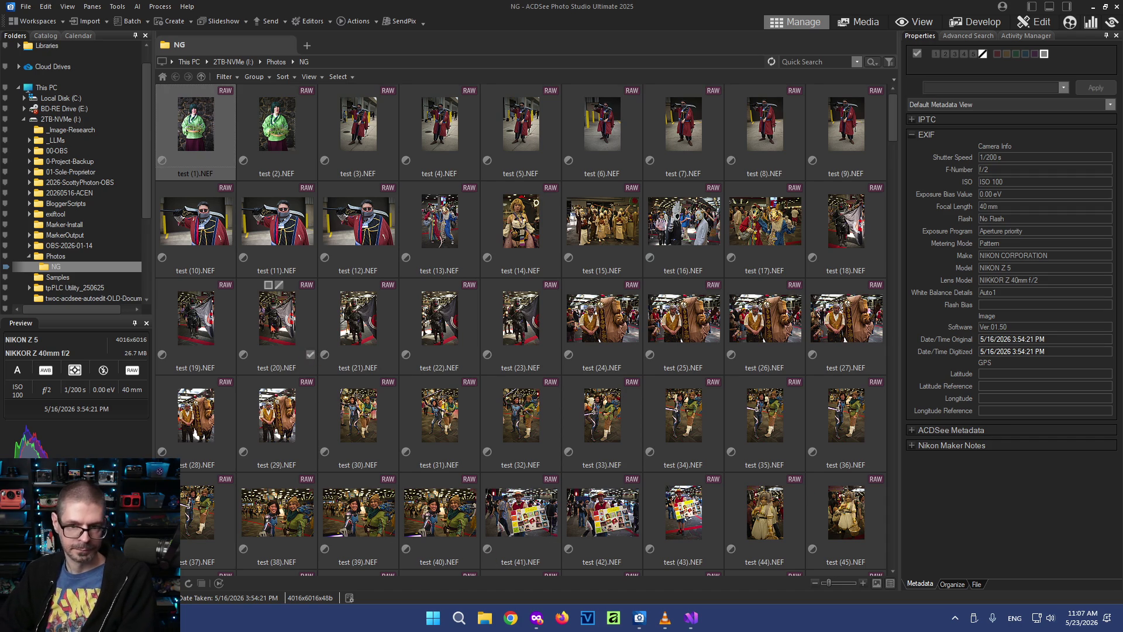
mouse_move(194, 221)
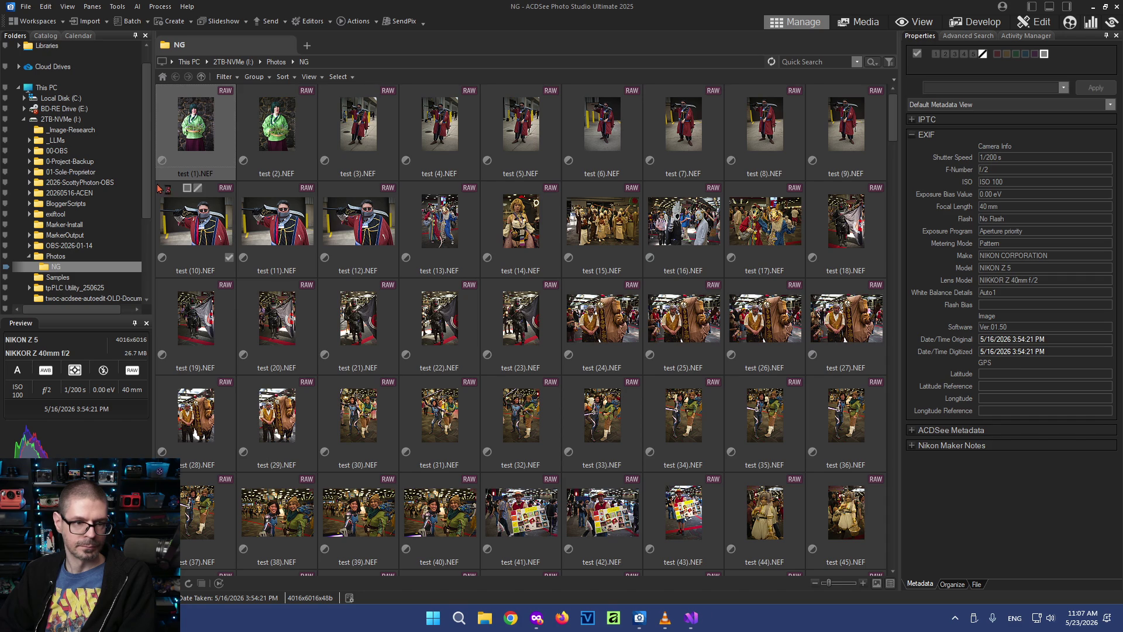
Capture a screenshot region of the thumbnail grid with Snipping Tool
key(super+shift+s)
mouse_move(158, 183)
mouse_down()
mouse_move(867, 576)
mouse_move(889, 572)
mouse_up()
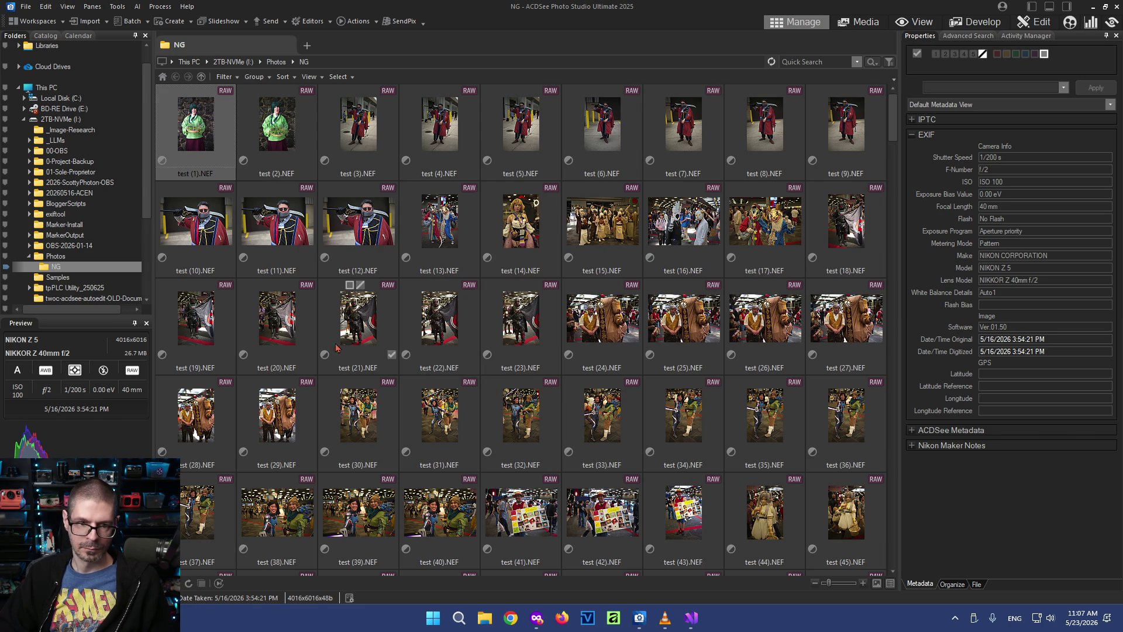
Restore all selected NG folder photos to their originals via Process > Restore to Original
key(shift+super+s)
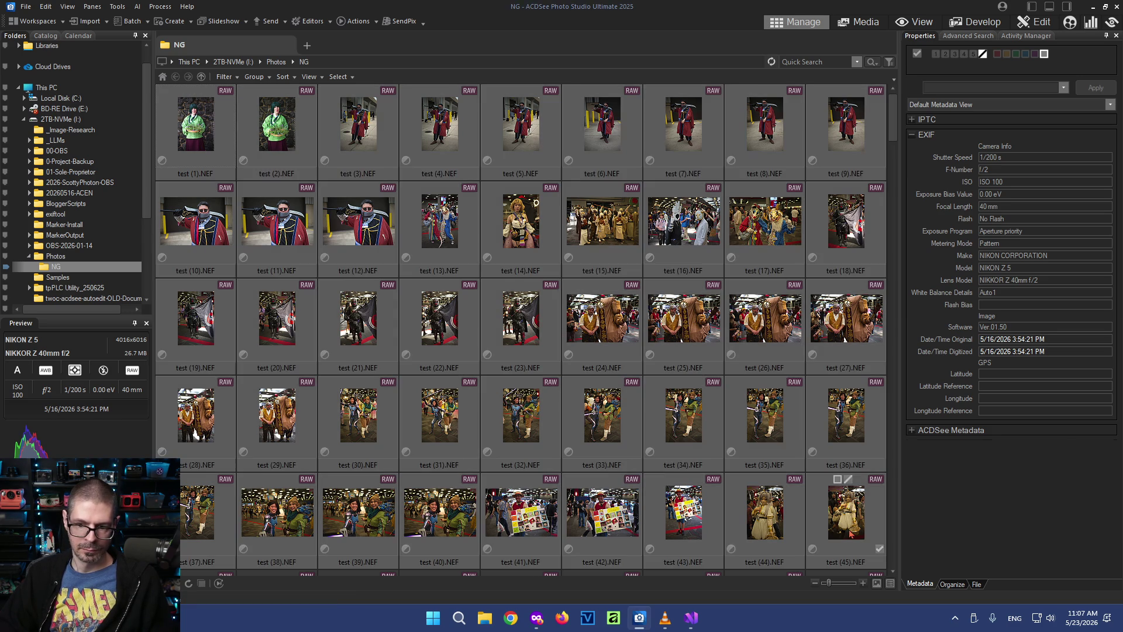
right_click(848, 517)
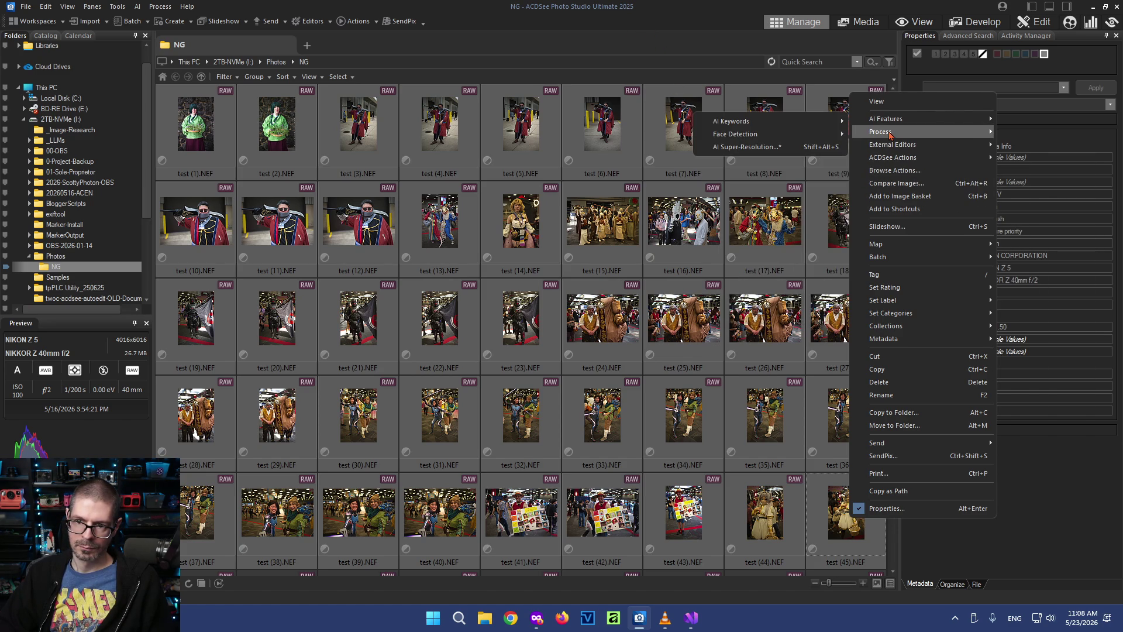
mouse_move(882, 131)
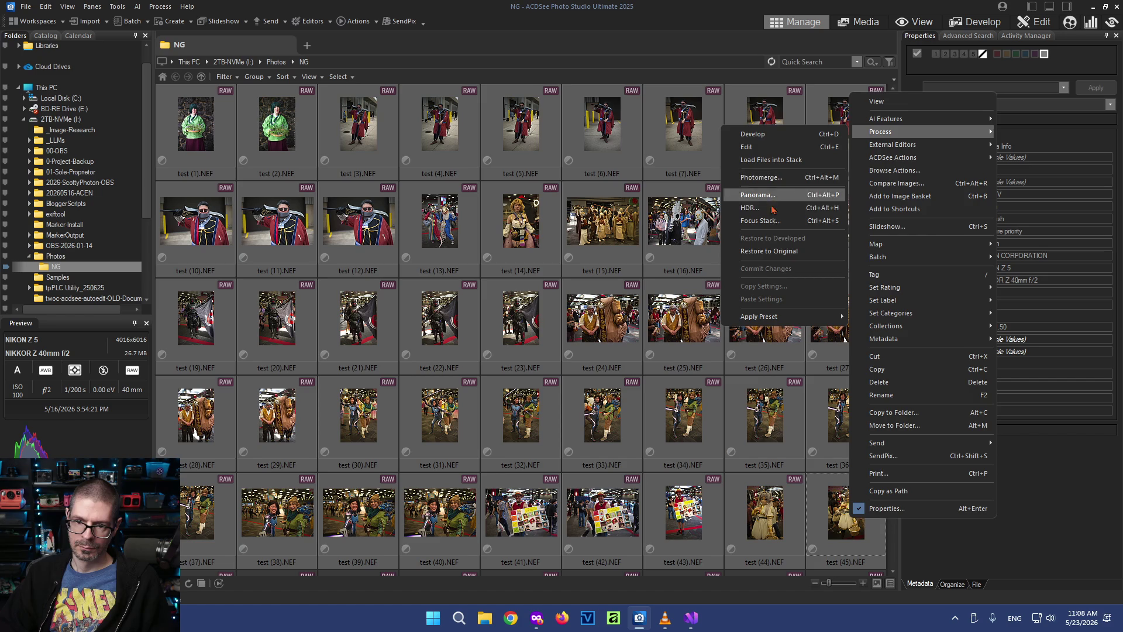
click(774, 252)
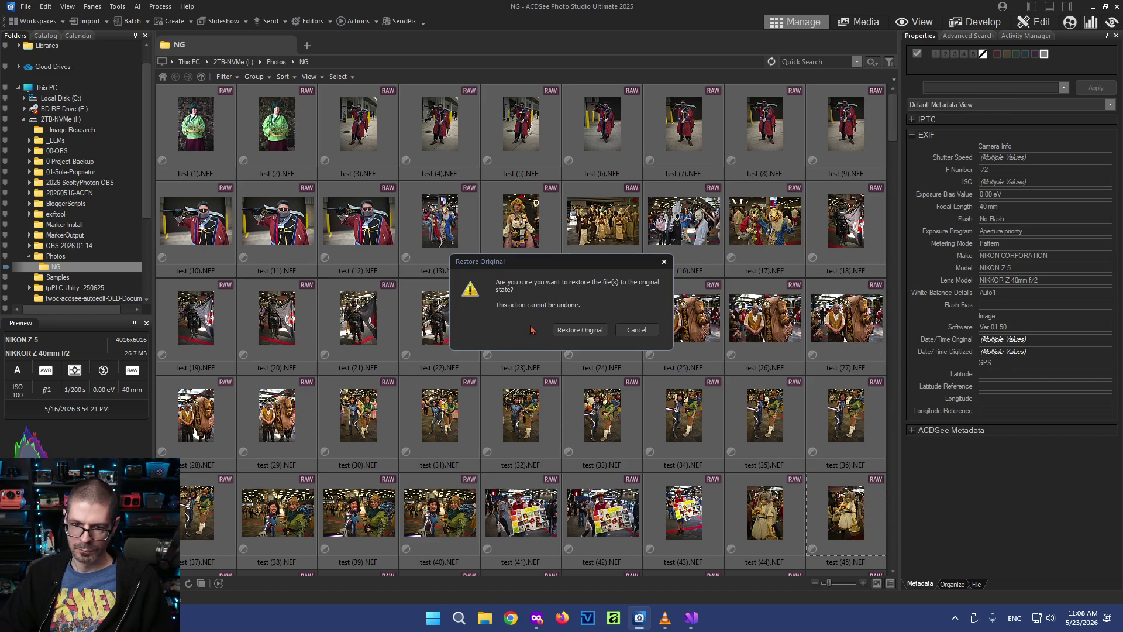
click(580, 329)
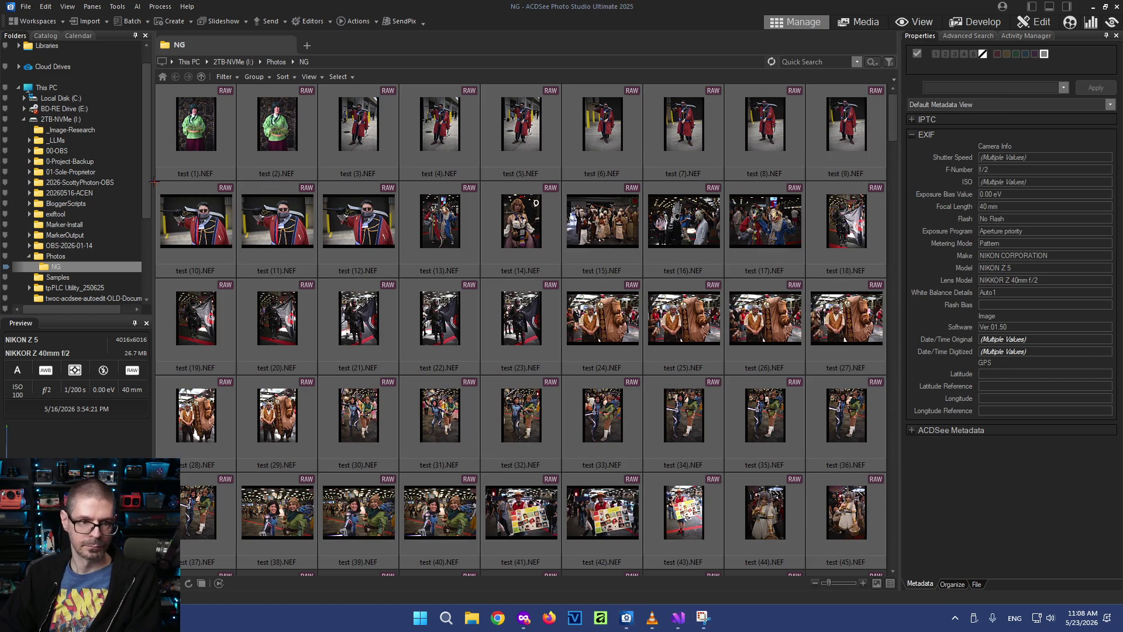
Capture another screenshot of the thumbnail grid after the restore
key(super+shift+s)
drag(155, 182, 887, 573)
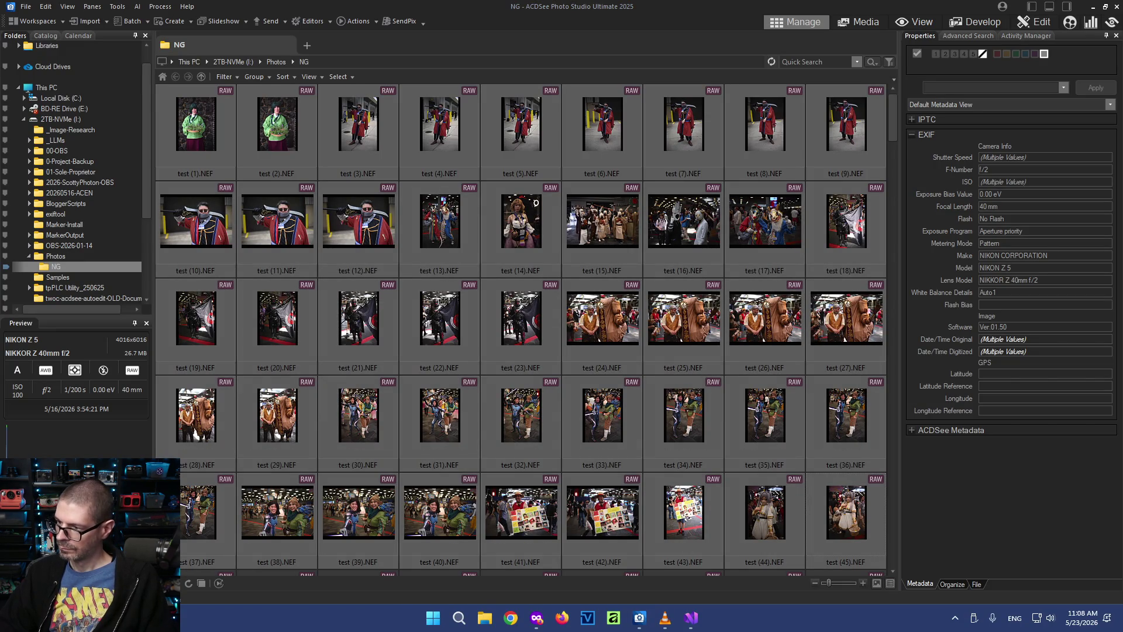
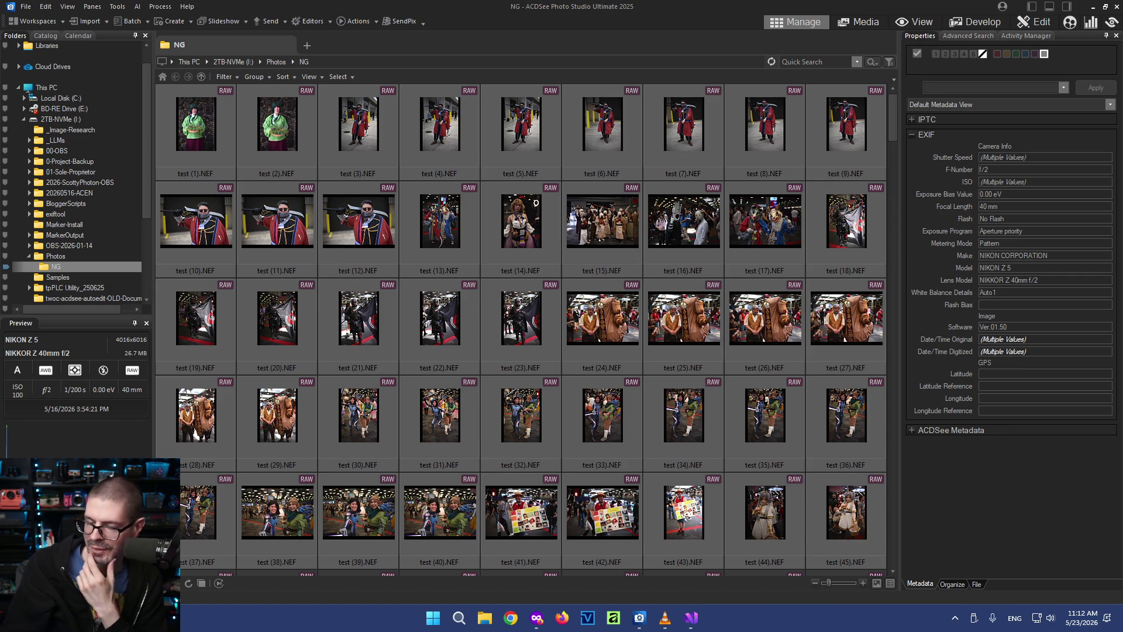
Replace the whole of ImageProcessor.cs with the pasted updated image-processing code
click(1116, 7)
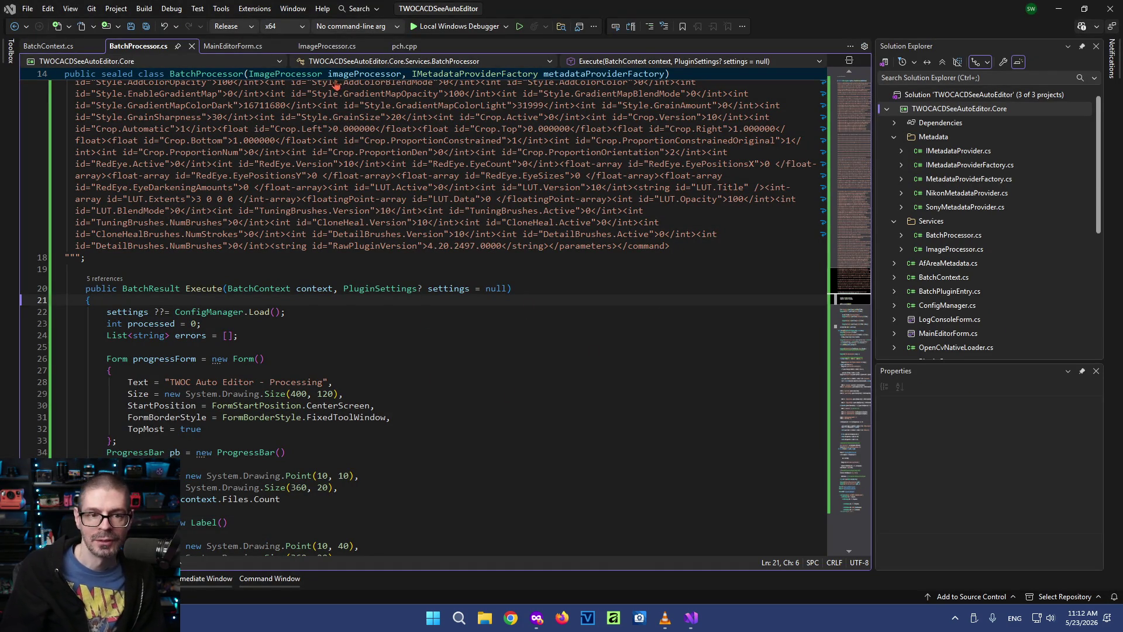
click(327, 46)
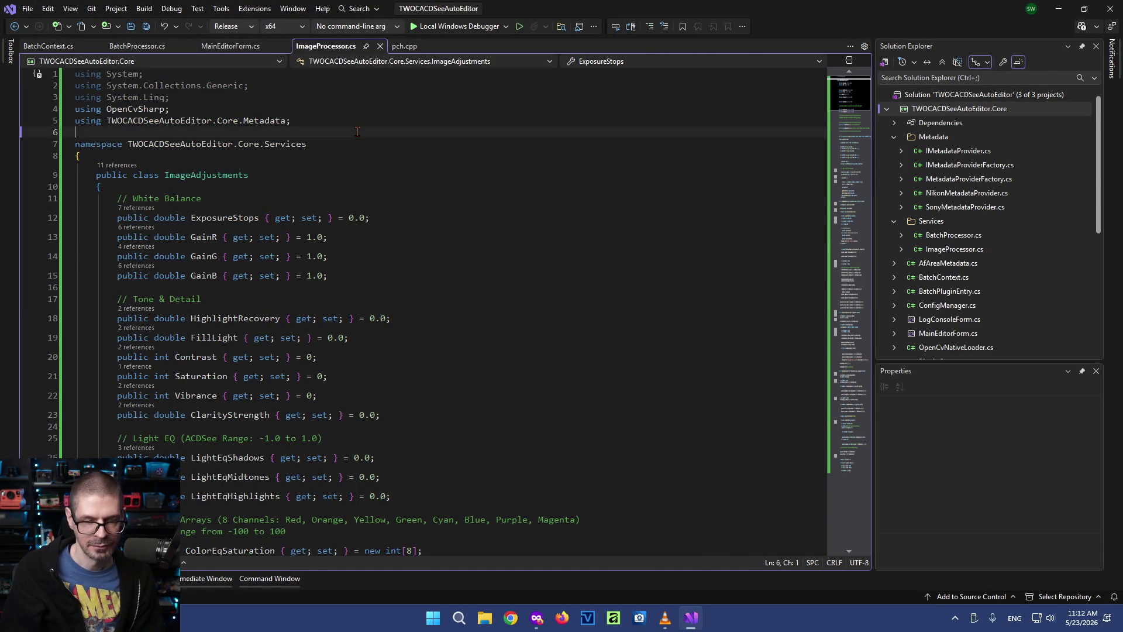
key(ctrl+a)
key(ctrl+v)
scroll(313, 509, down, 3)
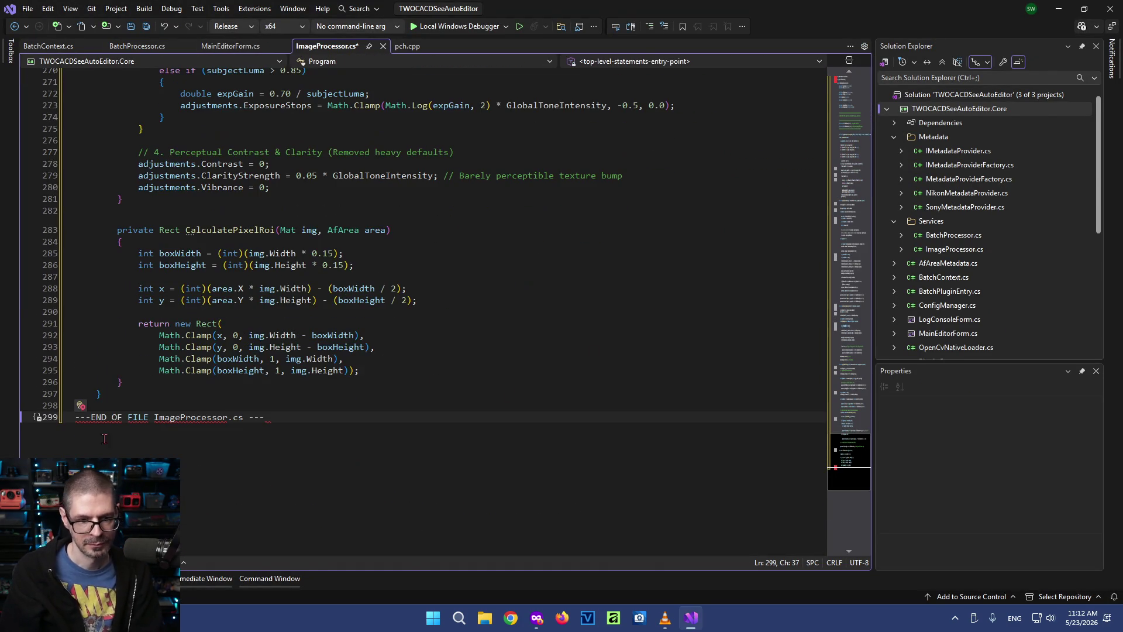
double_click(255, 422)
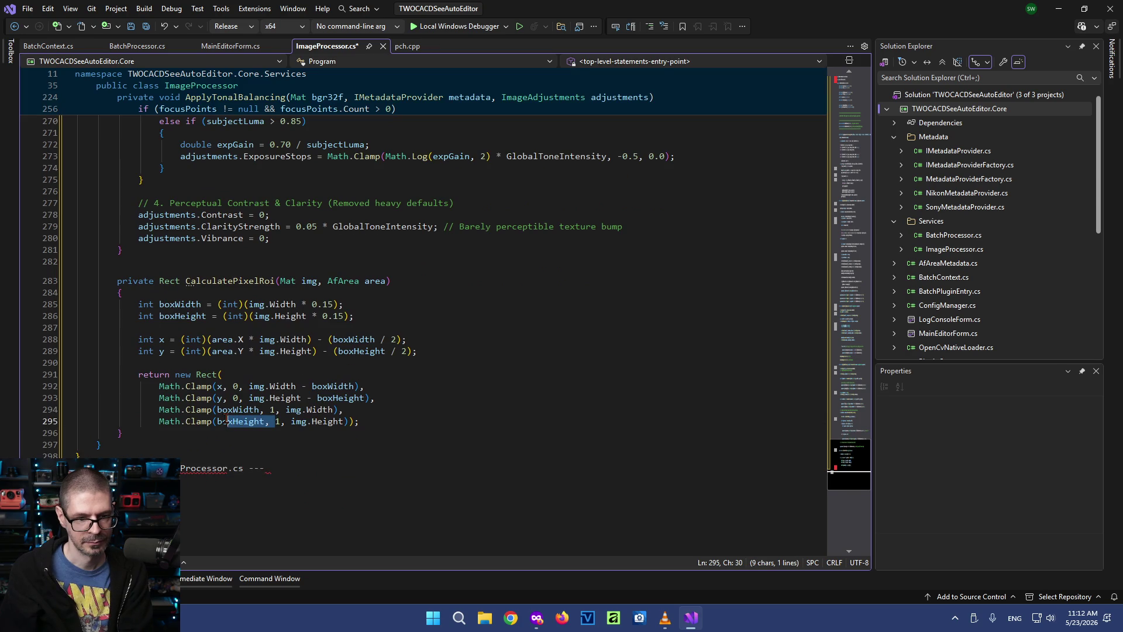
click(276, 457)
Delete the stray file-marker lines at the top of ImageProcessor.cs and save it
drag(841, 446, 842, 55)
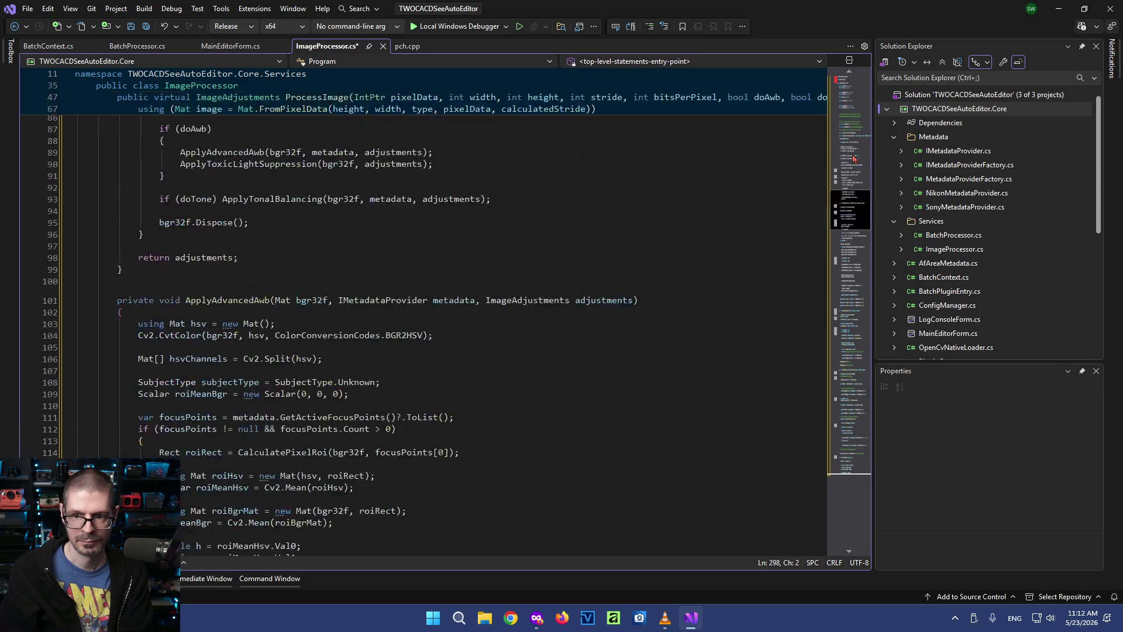
drag(296, 110, 74, 74)
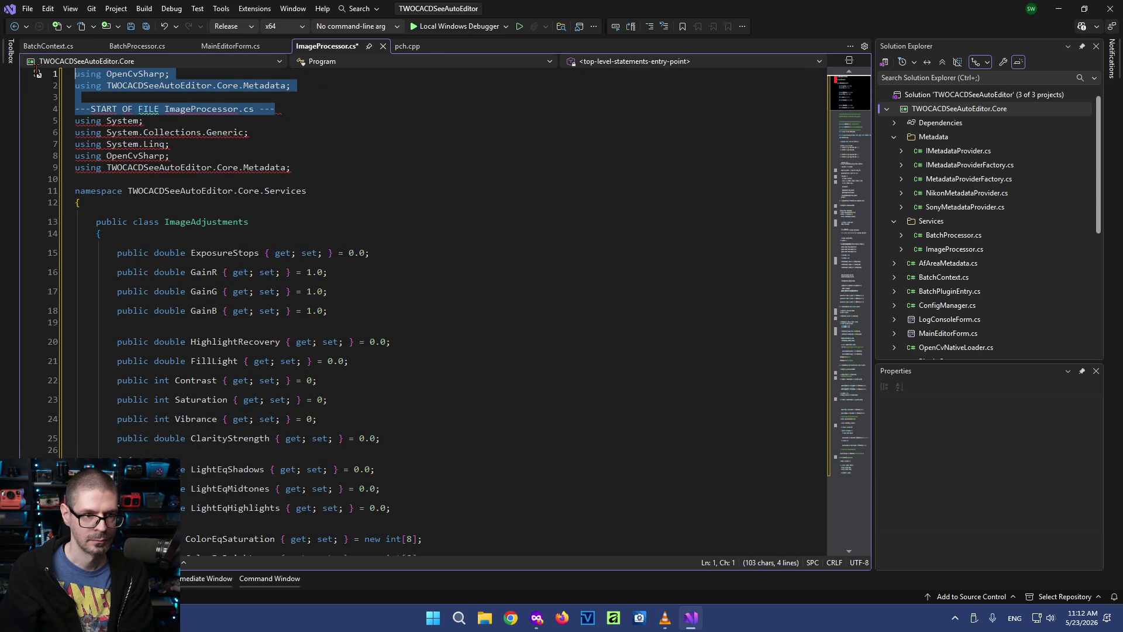
key(Delete)
key(ctrl+s)
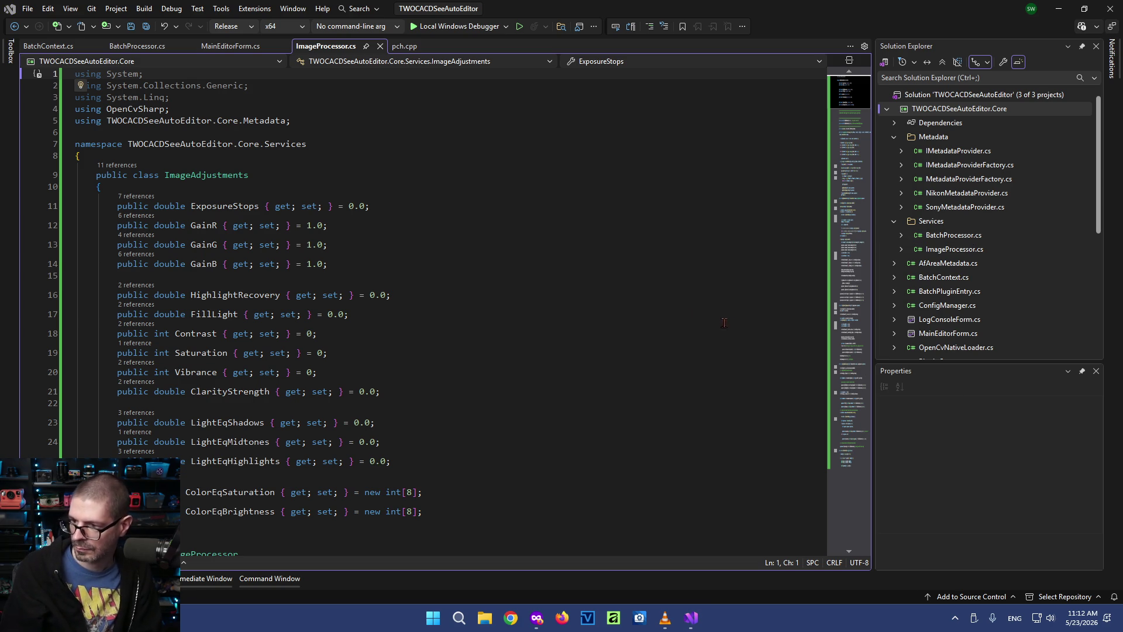
click(131, 44)
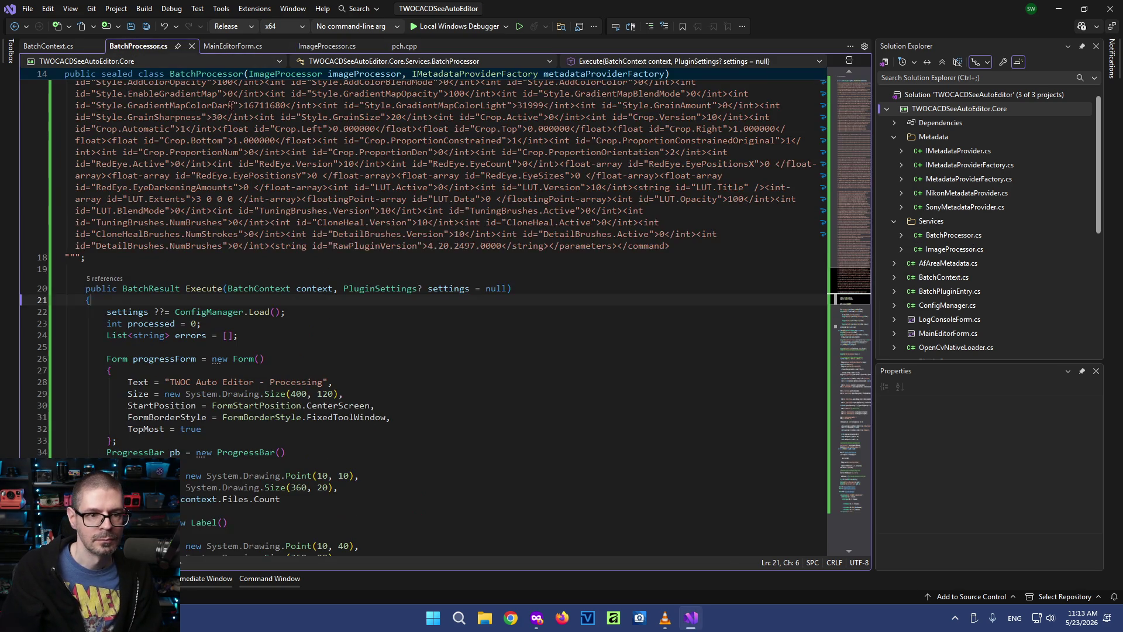
Replace BatchProcessor.cs with the pasted updated code and delete its END OF FILE marker
key(ctrl+a)
key(ctrl+v)
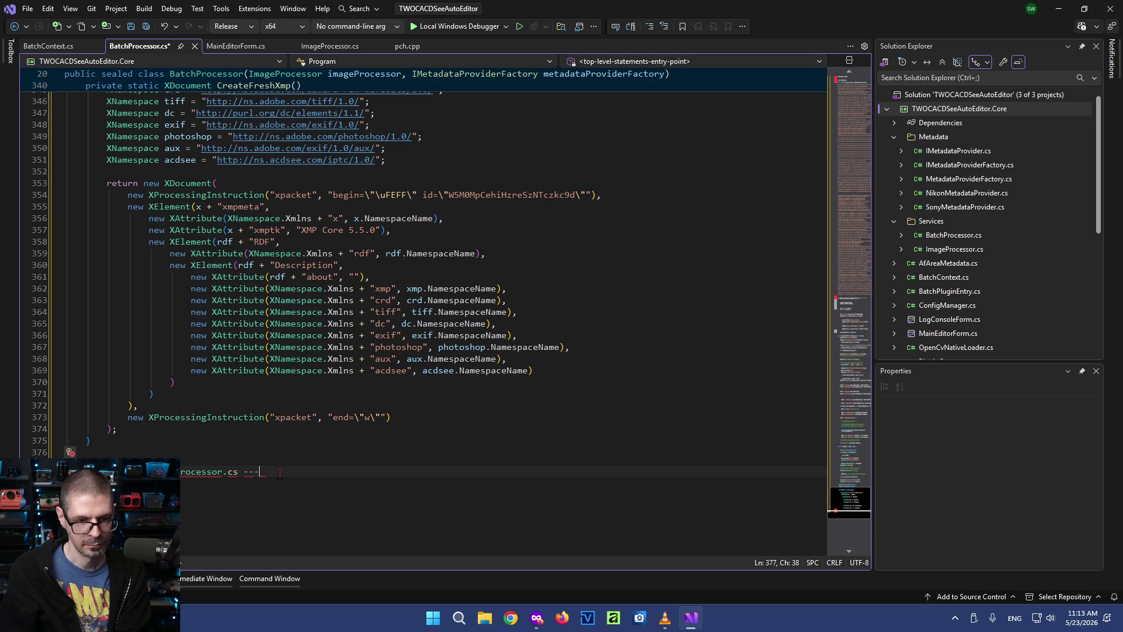
key(shift+Home)
key(BackSpace)
key(BackSpace)
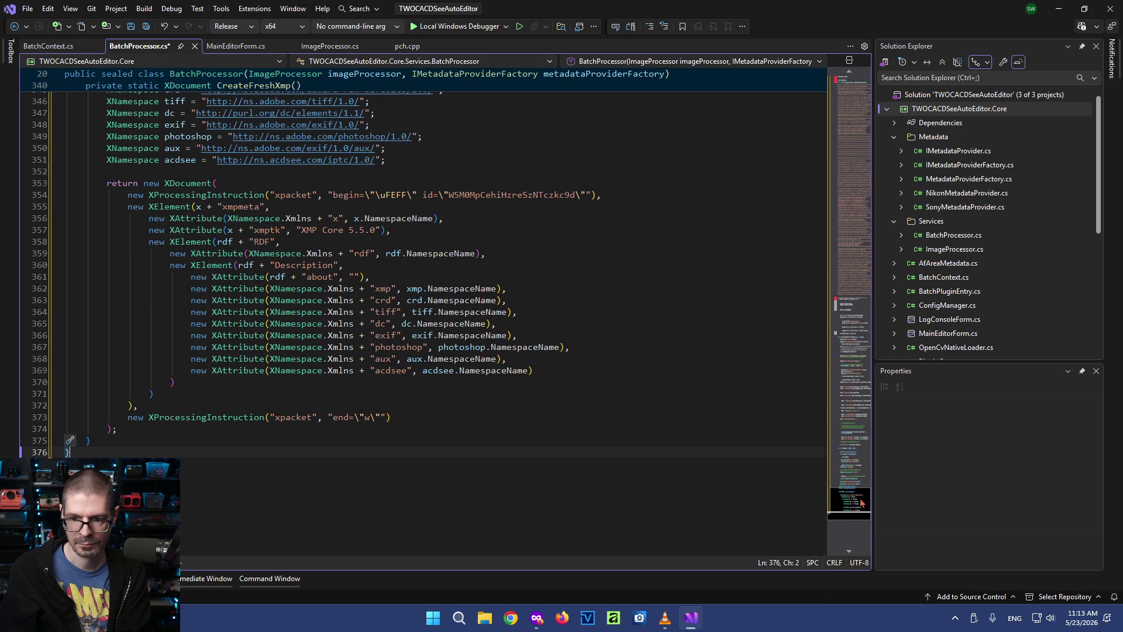
Delete the stray START OF FILE header lines and the leftover empty first line
click(849, 81)
click(281, 125)
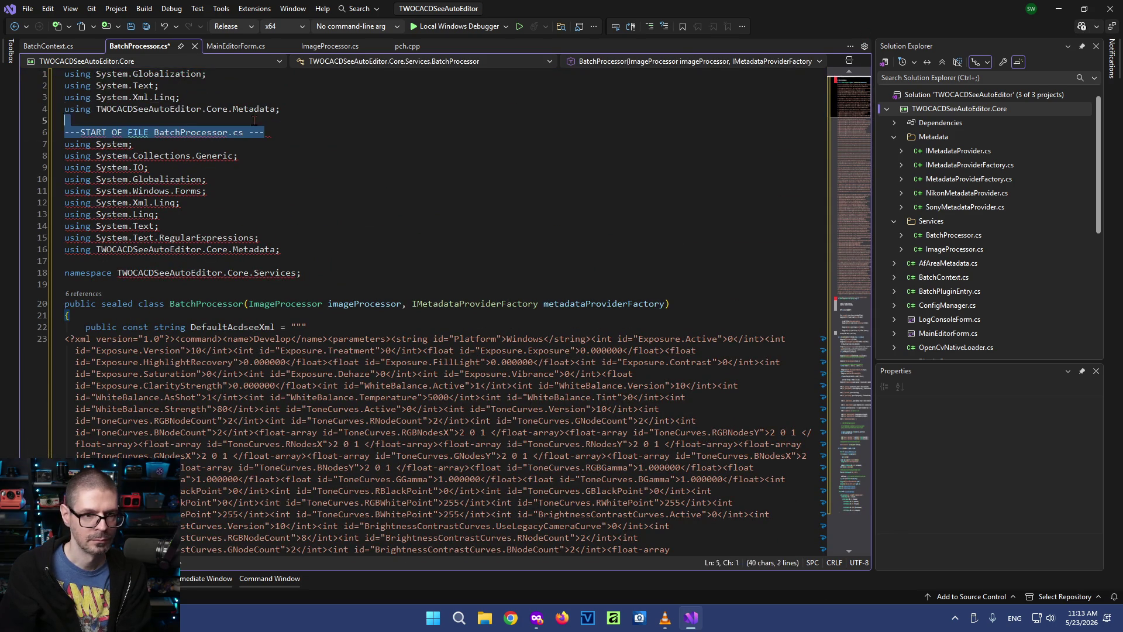
key(ctrl+shift+Home)
key(BackSpace)
key(Delete)
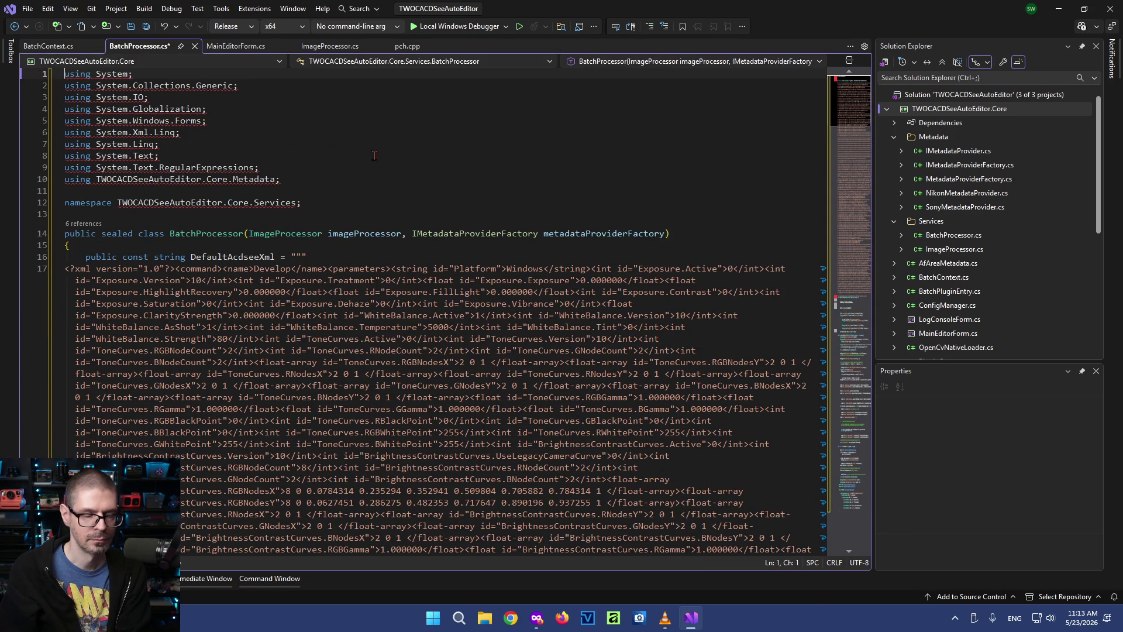
scroll(428, 423, down, 8)
scroll(428, 423, down, 5)
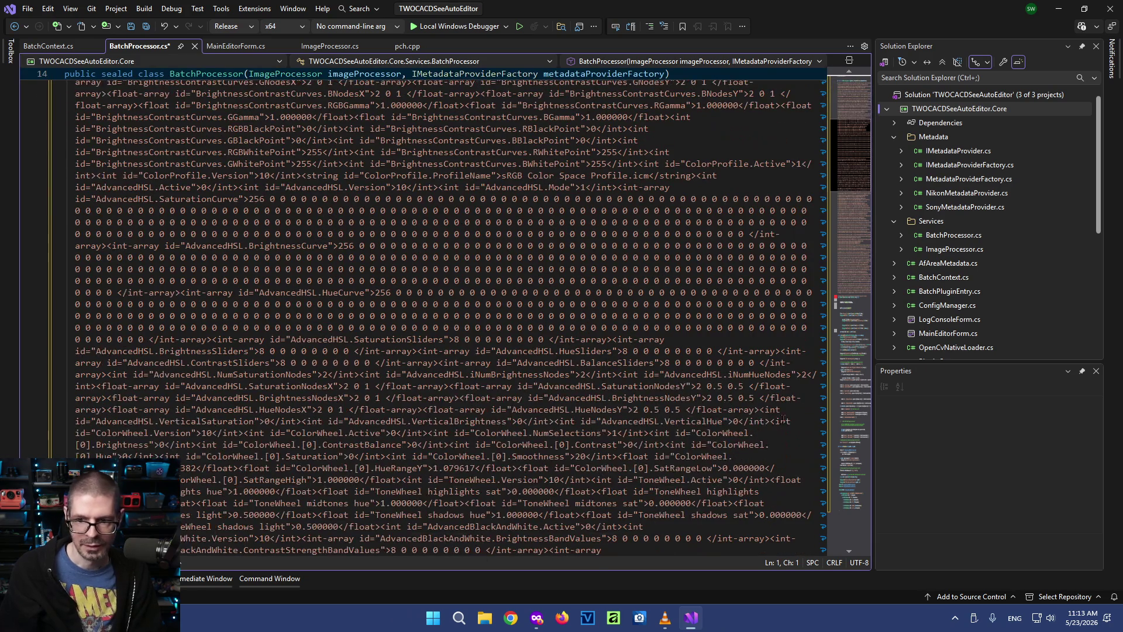
scroll(94, 185, down, 5)
Review the XML string's closing quotes and the Execute method in BatchProcessor.cs
click(93, 184)
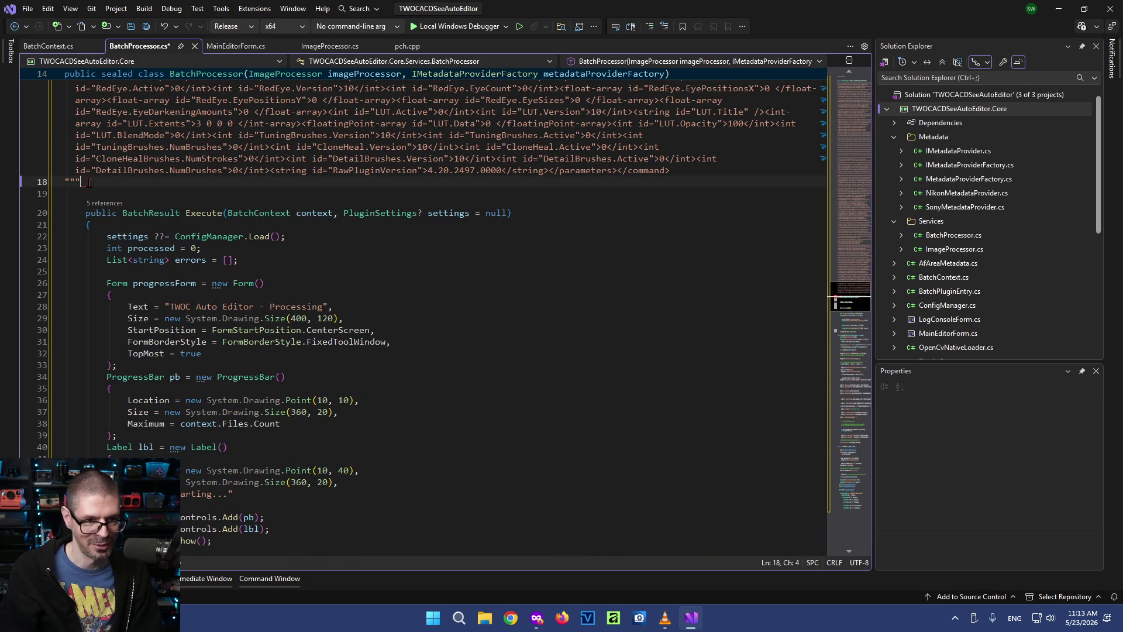
text(;)
click(193, 223)
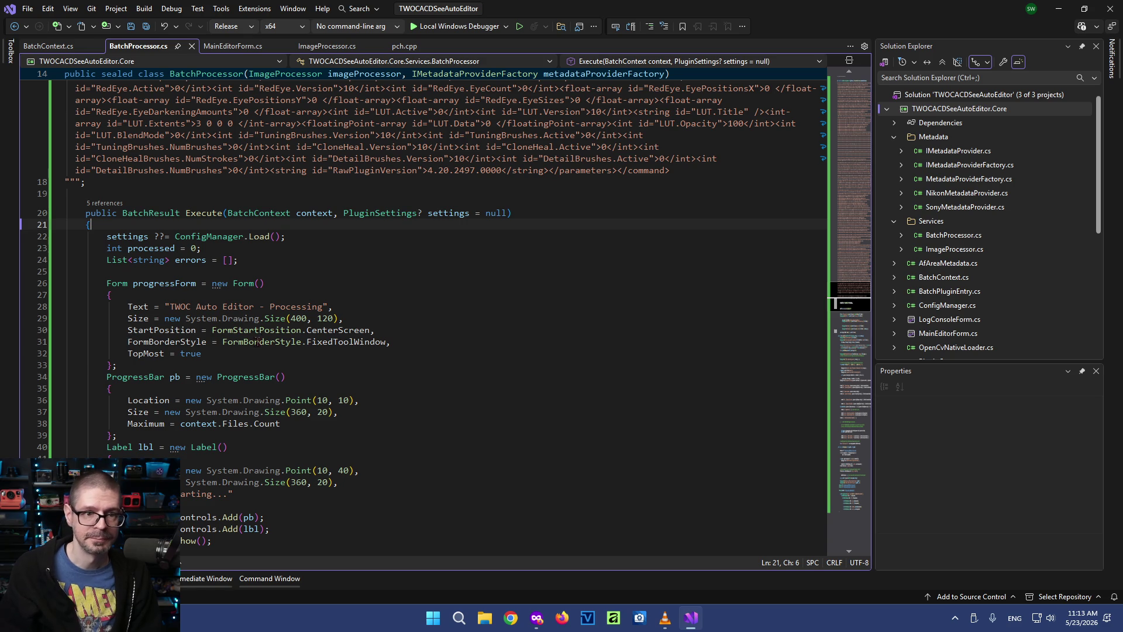
click(145, 8)
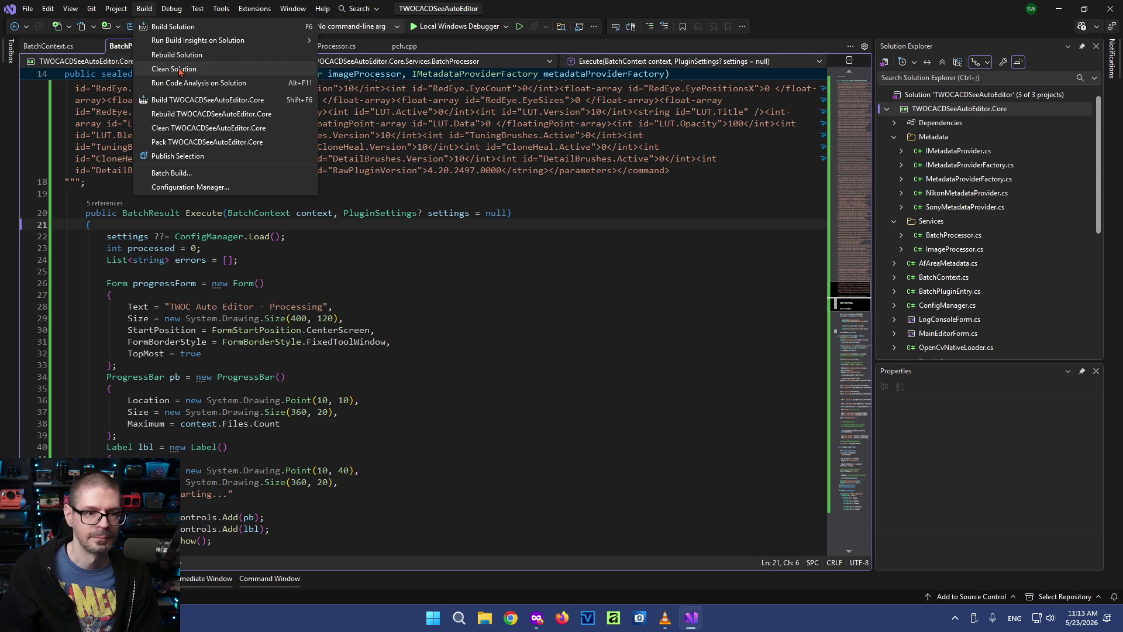
Clean the solution and then build it from the Build menu
click(174, 68)
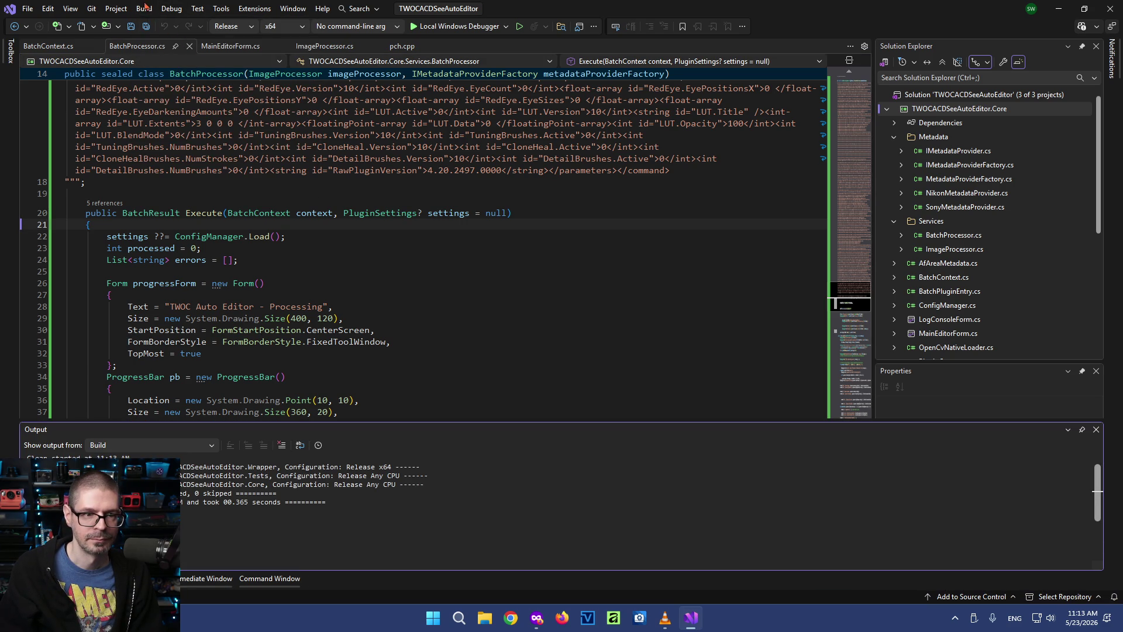
click(145, 9)
click(171, 27)
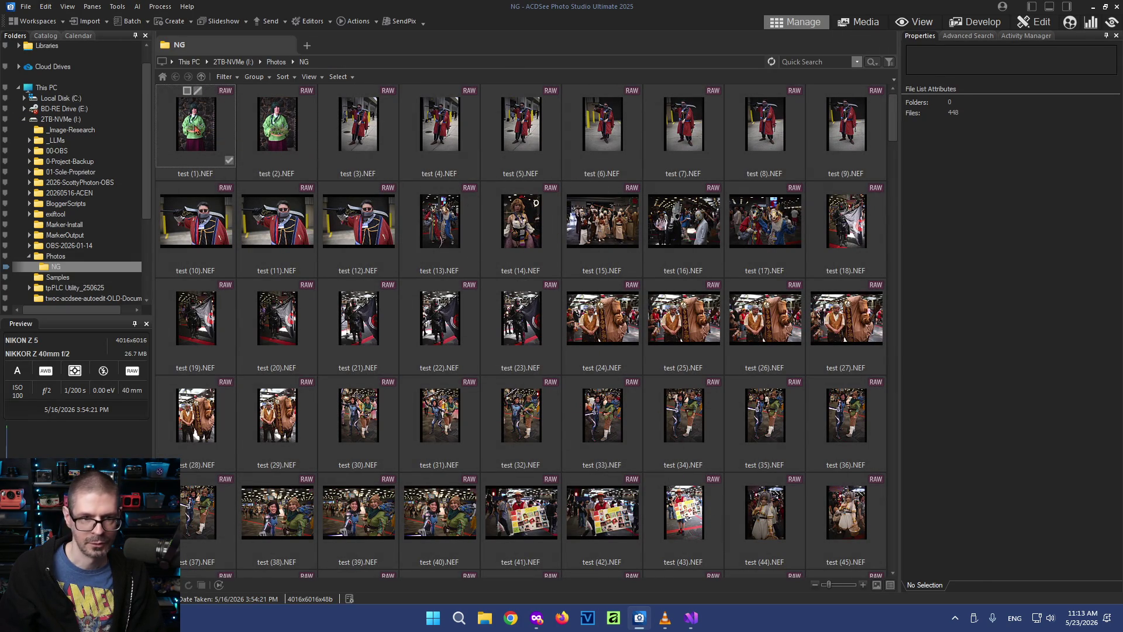
Select every NEF photo in the NG folder and list the Tools menu with the TWOC plugins
key(ctrl+a)
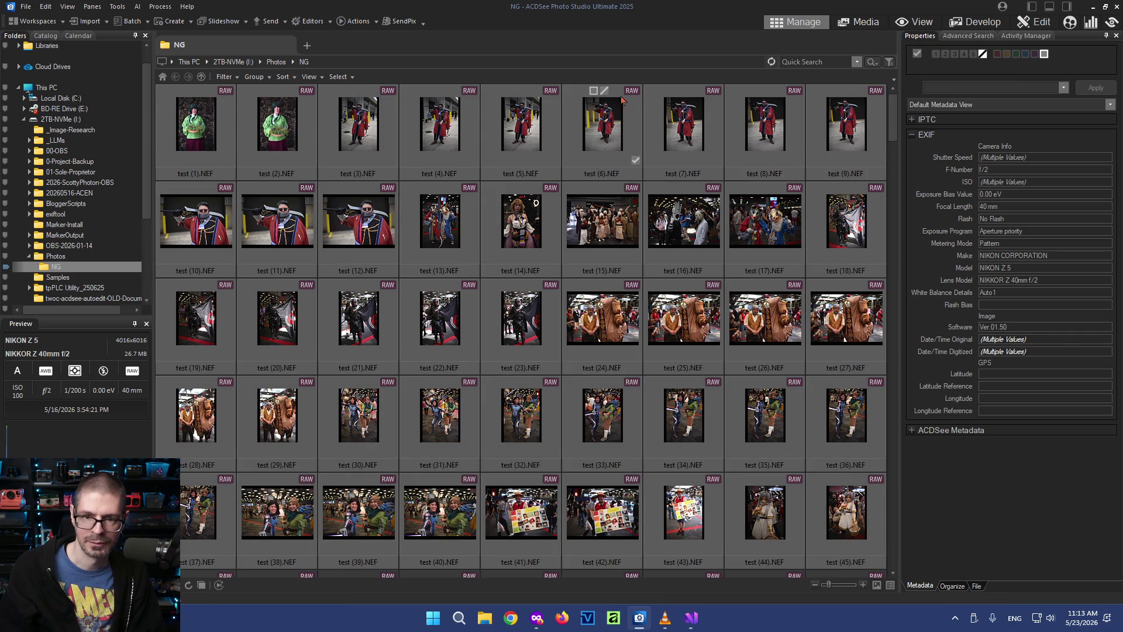
right_click(588, 116)
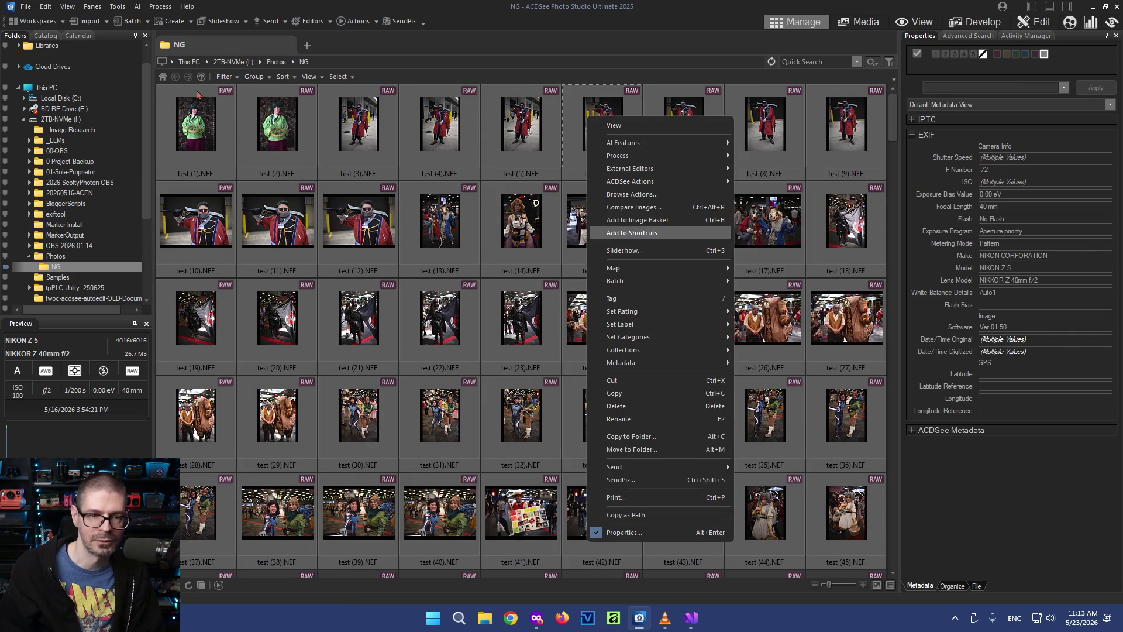
click(463, 7)
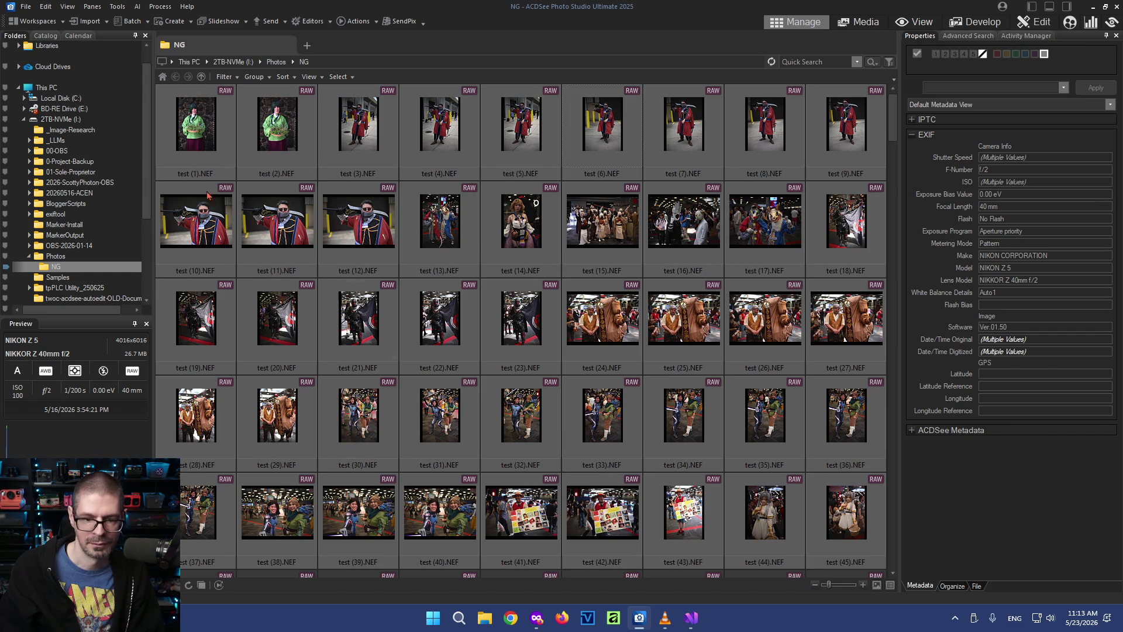
click(116, 7)
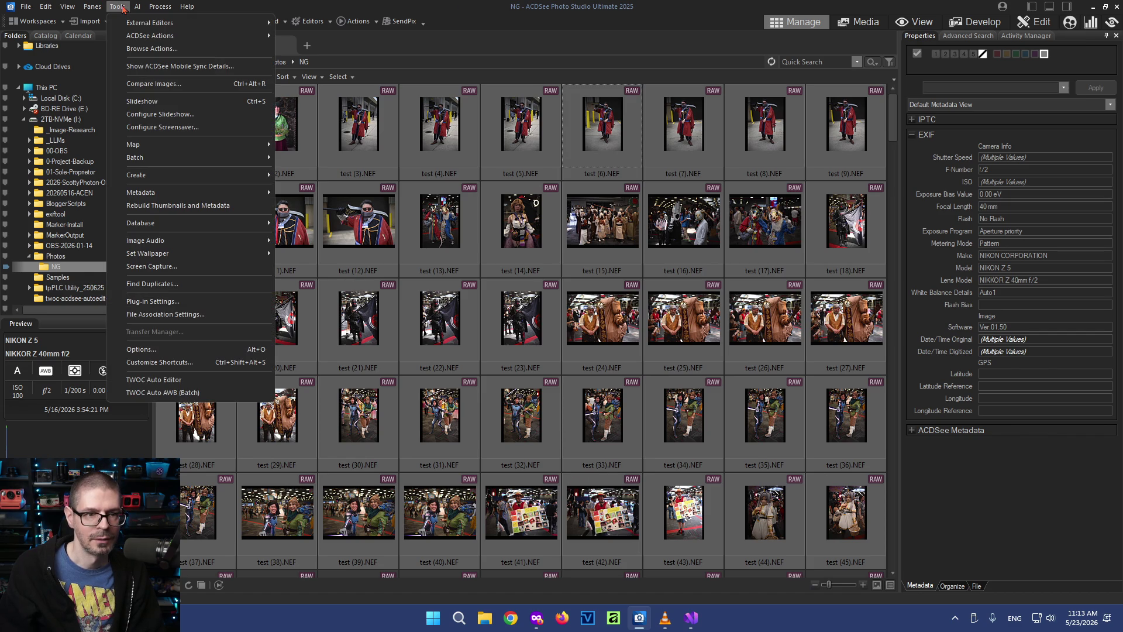
Run TWOC Auto Editor on all selected photos, then select only test (43).NEF
click(202, 397)
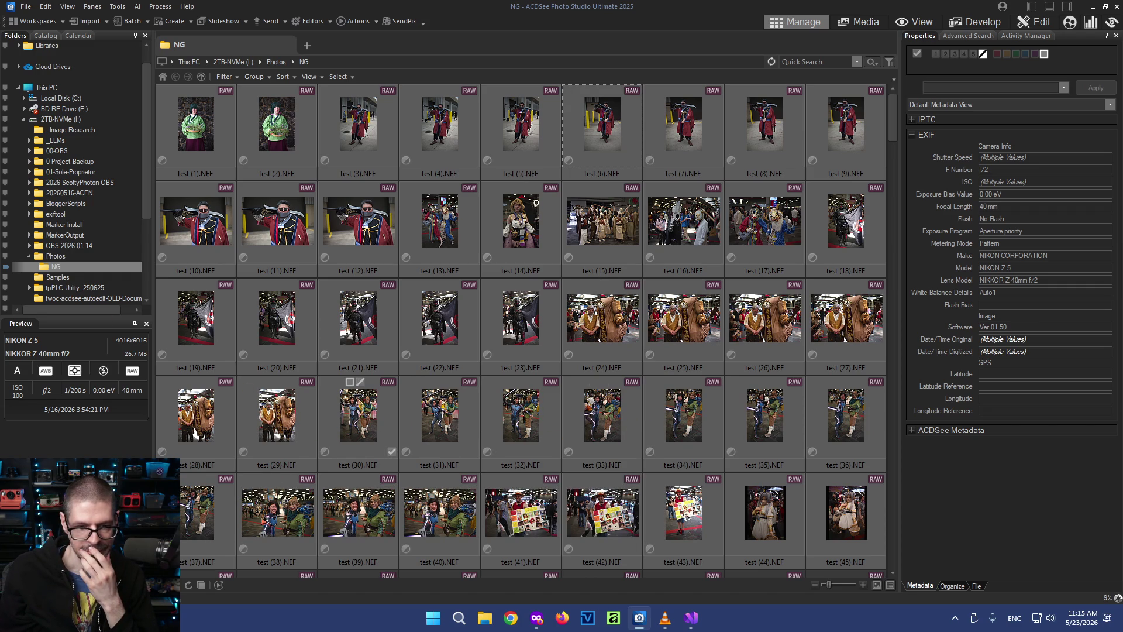
mouse_move(683, 513)
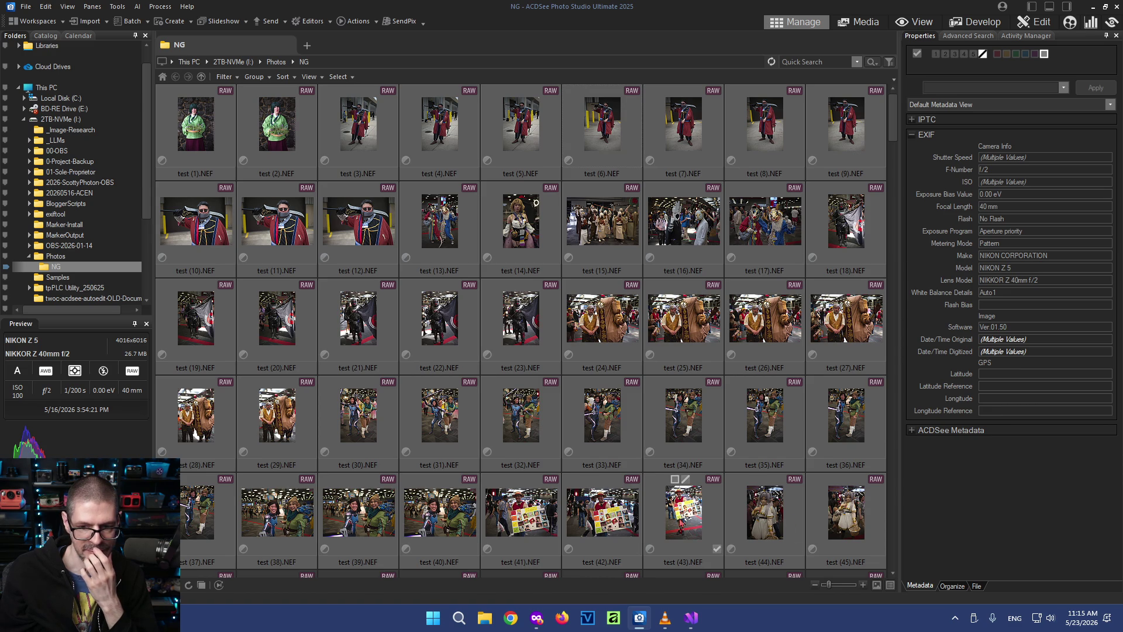
click(702, 518)
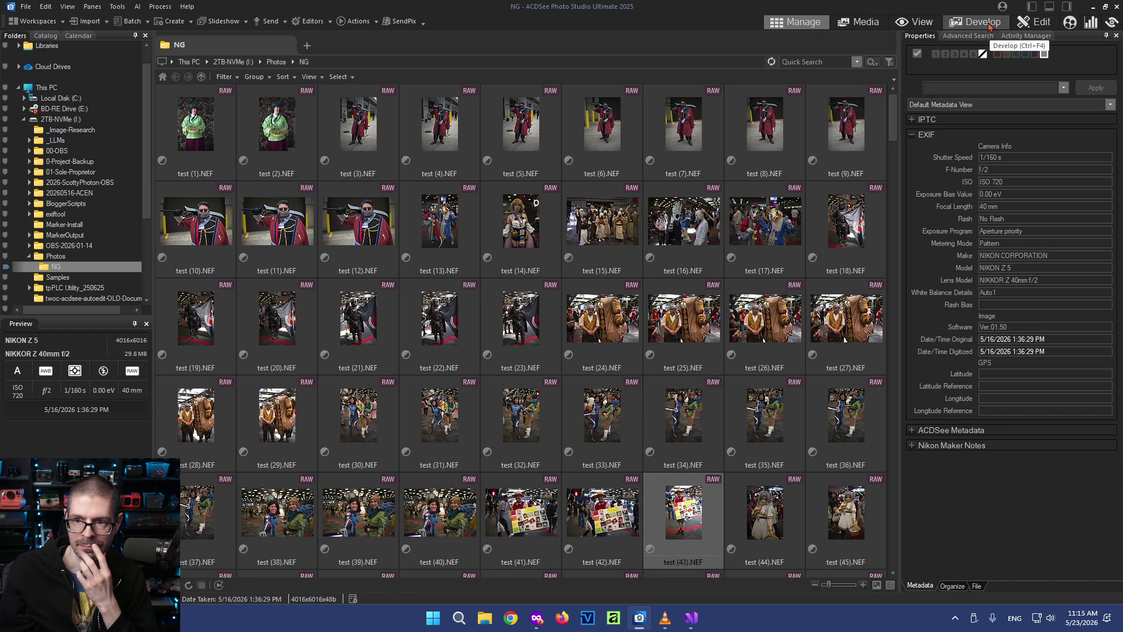
click(955, 21)
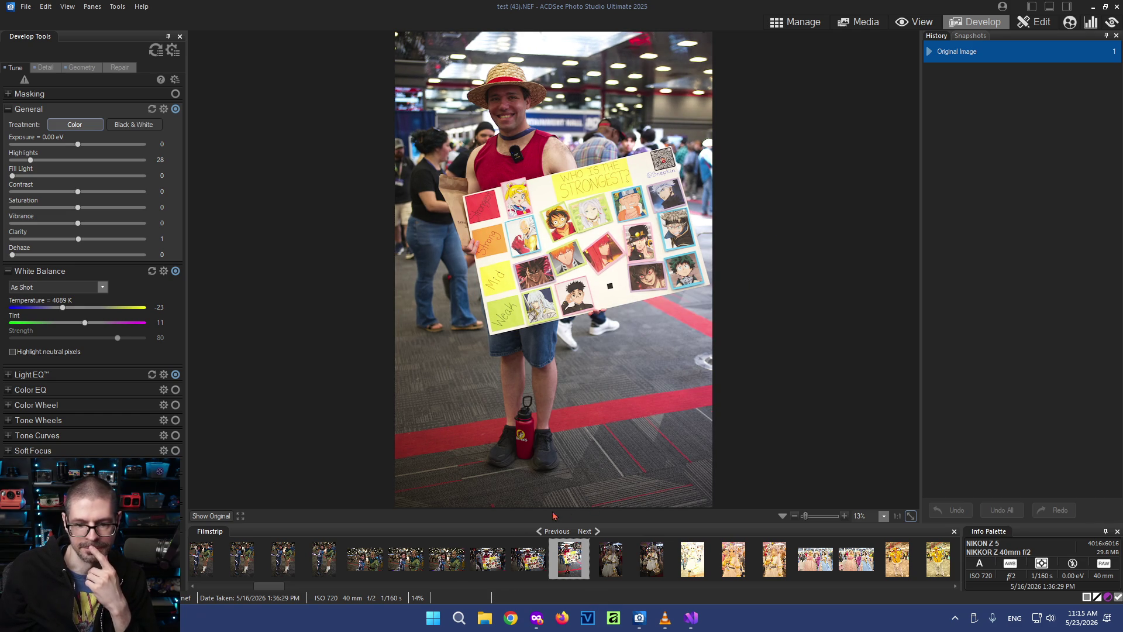
click(435, 562)
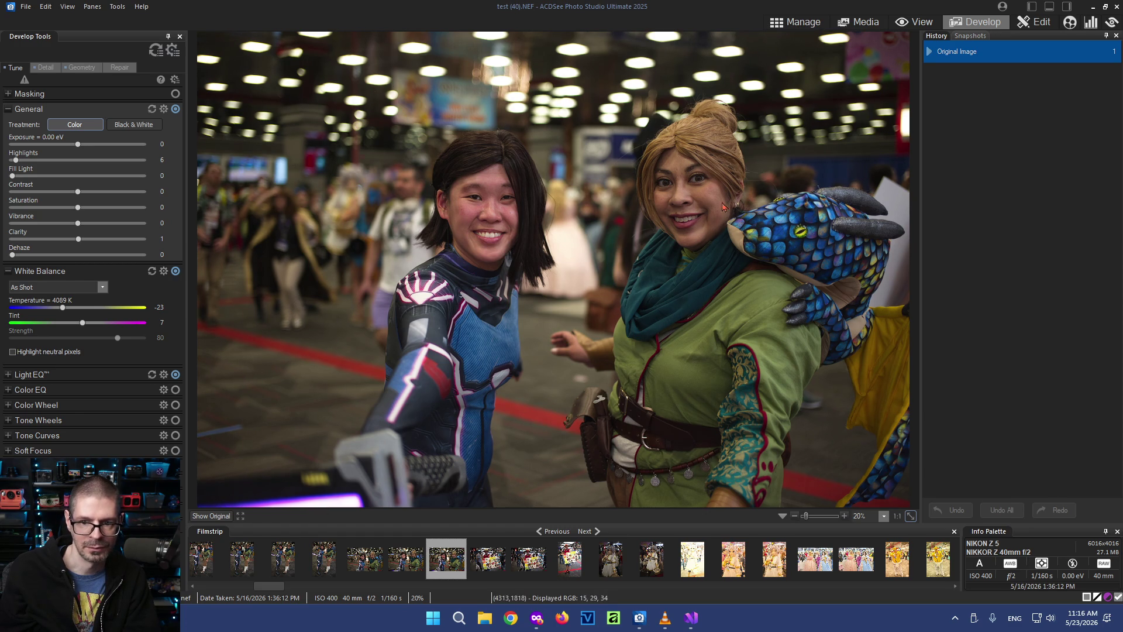
click(794, 21)
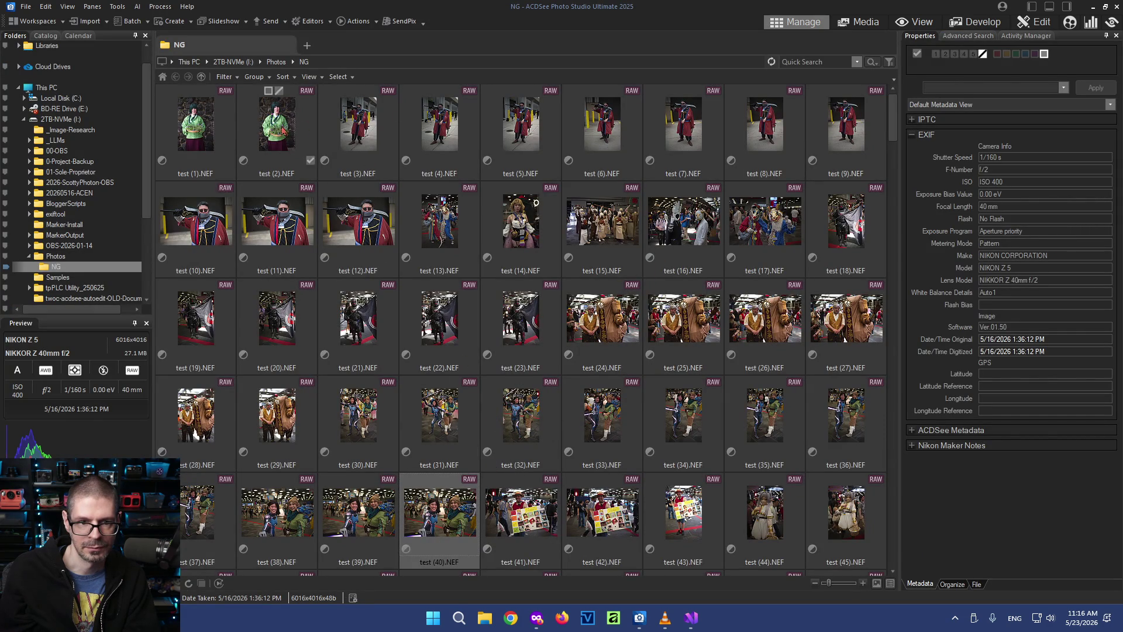
click(211, 127)
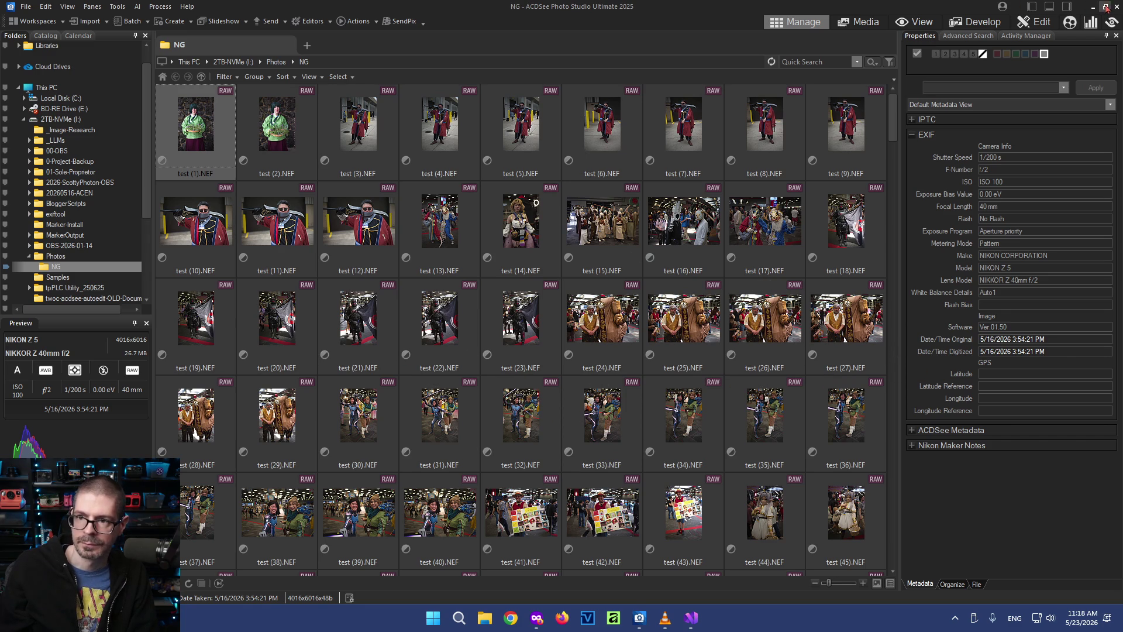
click(1088, 7)
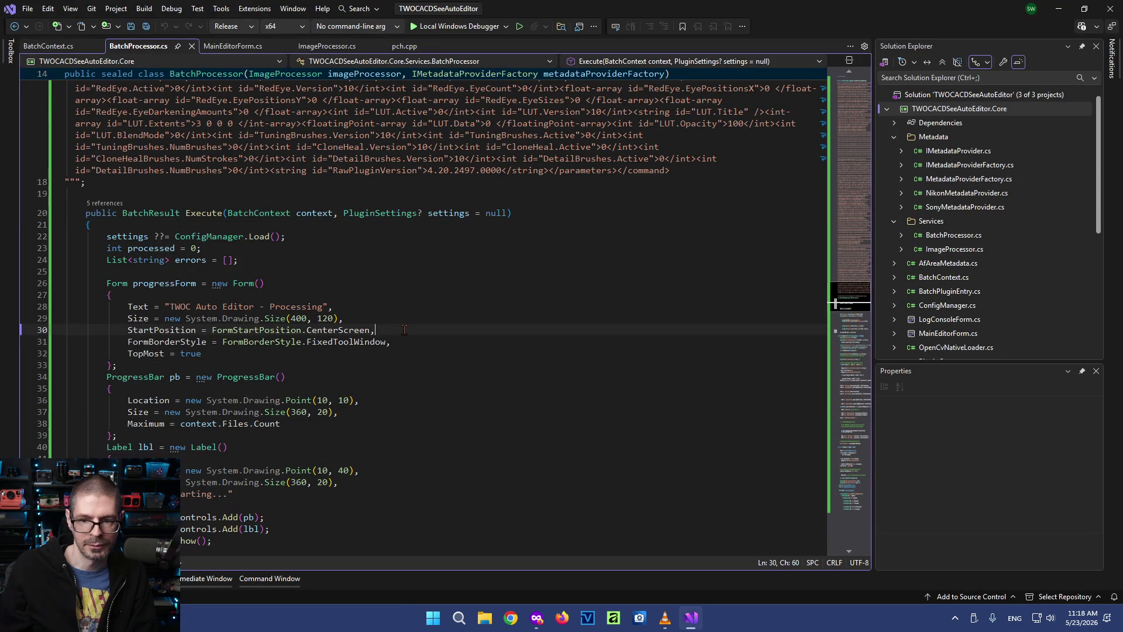
Close BatchProcessor.cs without saving its edits, leaving ImageProcessor.cs active
key(ctrl+Home)
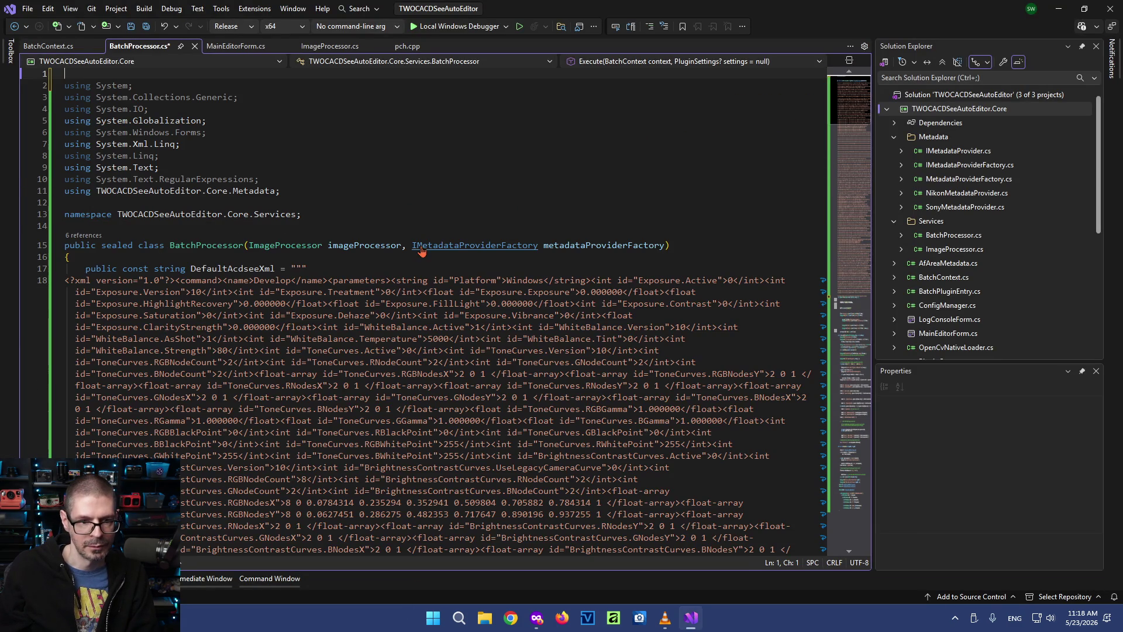
text(u)
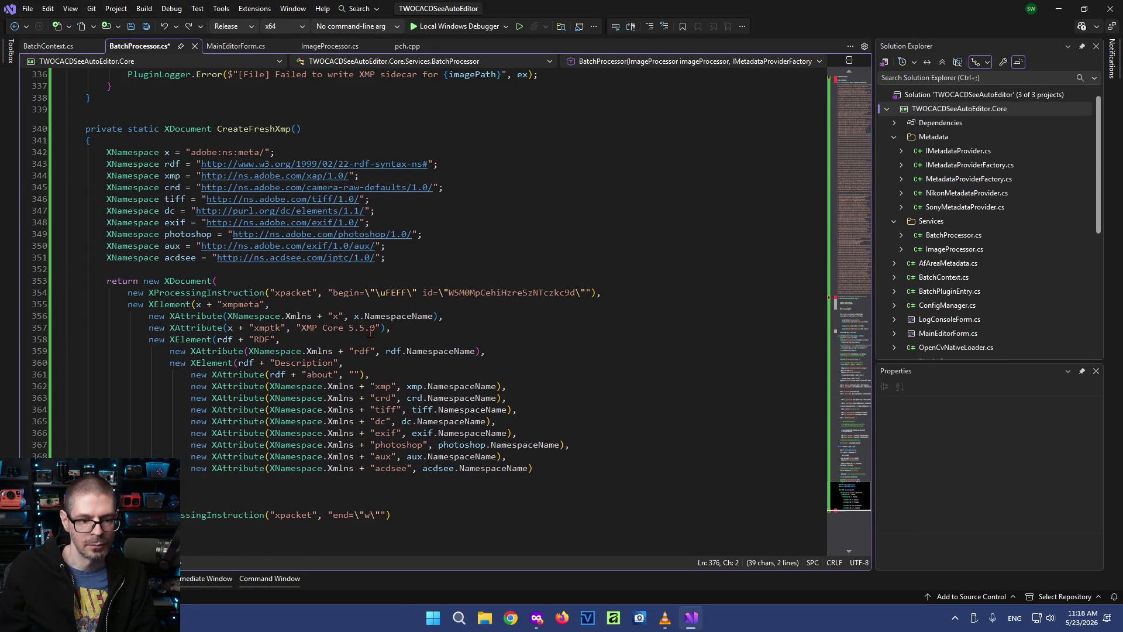
scroll(387, 264, down, 3)
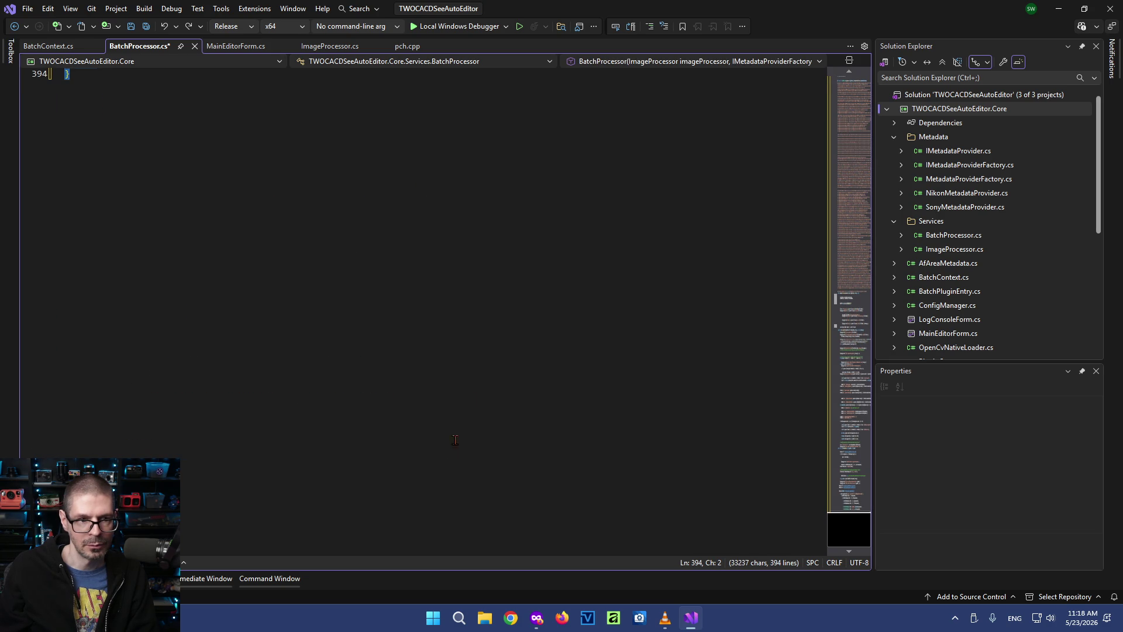
scroll(460, 421, up, 7)
scroll(408, 382, up, 2)
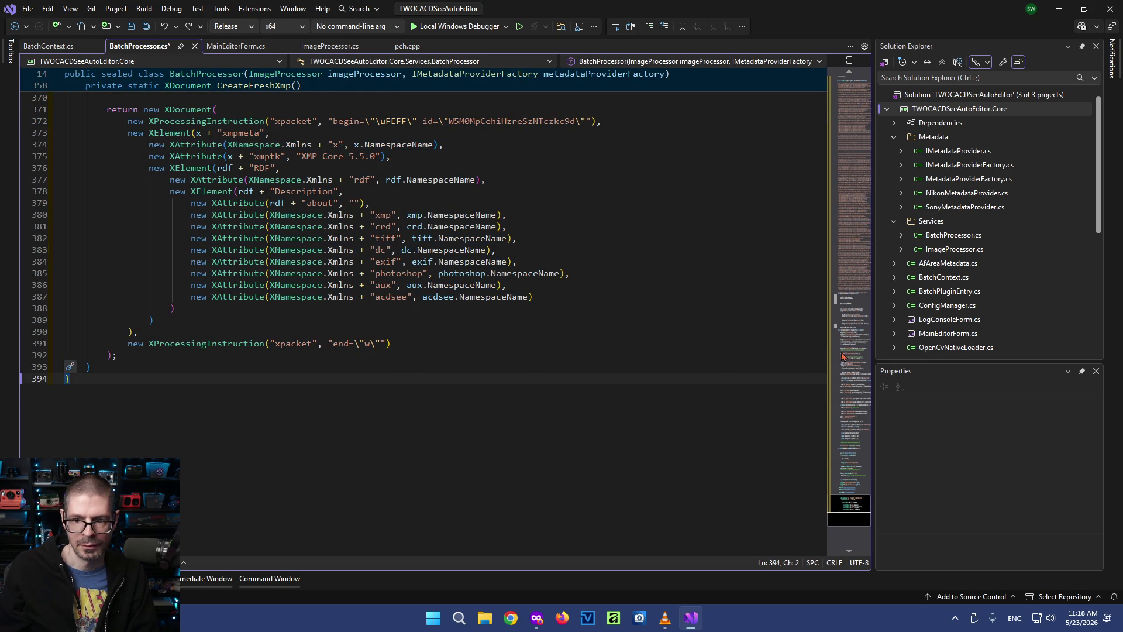
drag(838, 358, 857, 80)
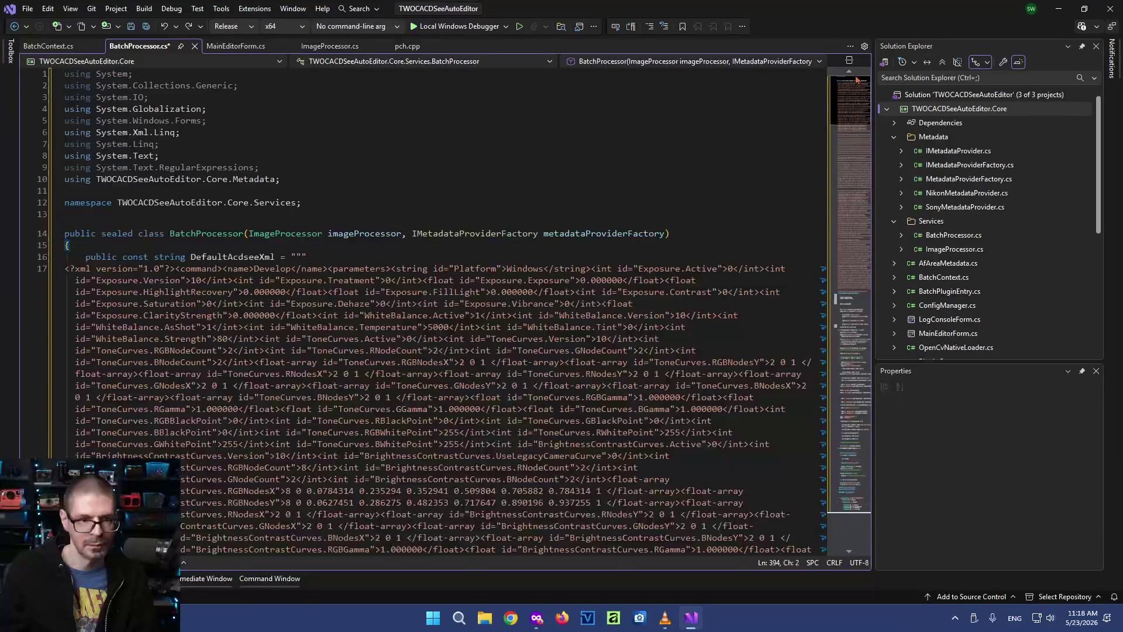
scroll(851, 89, down, 2)
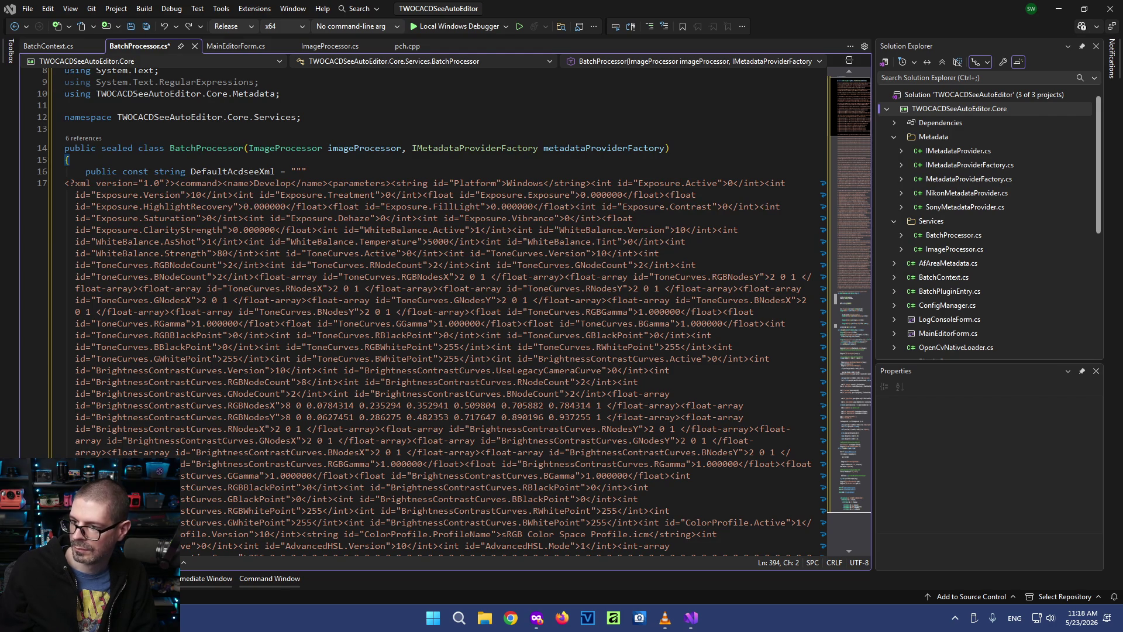
mouse_move(254, 171)
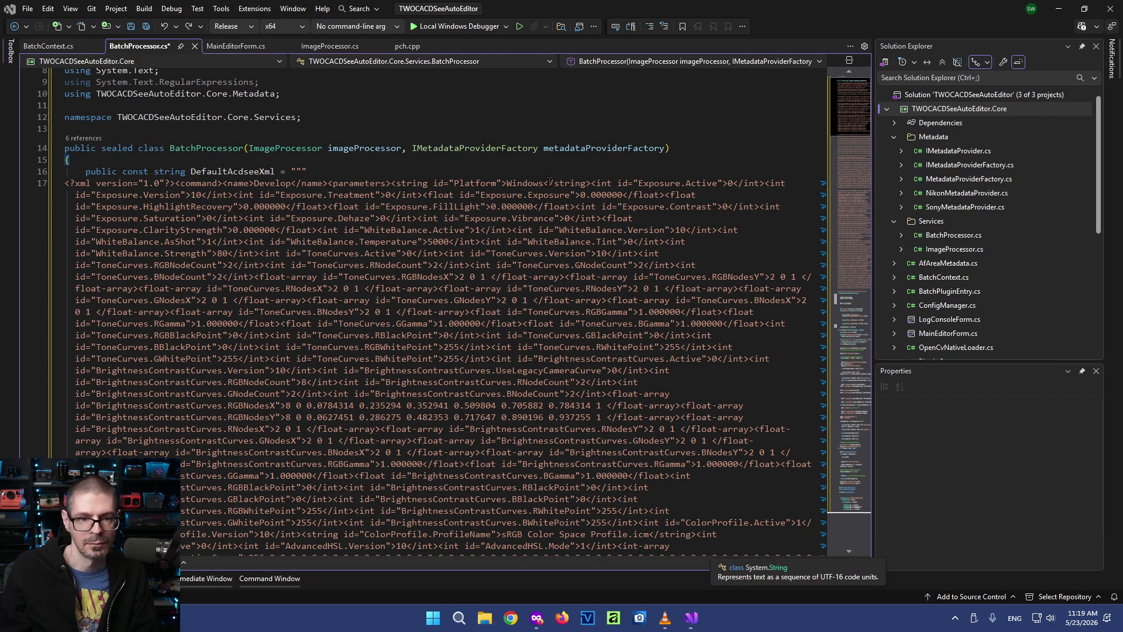
click(316, 117)
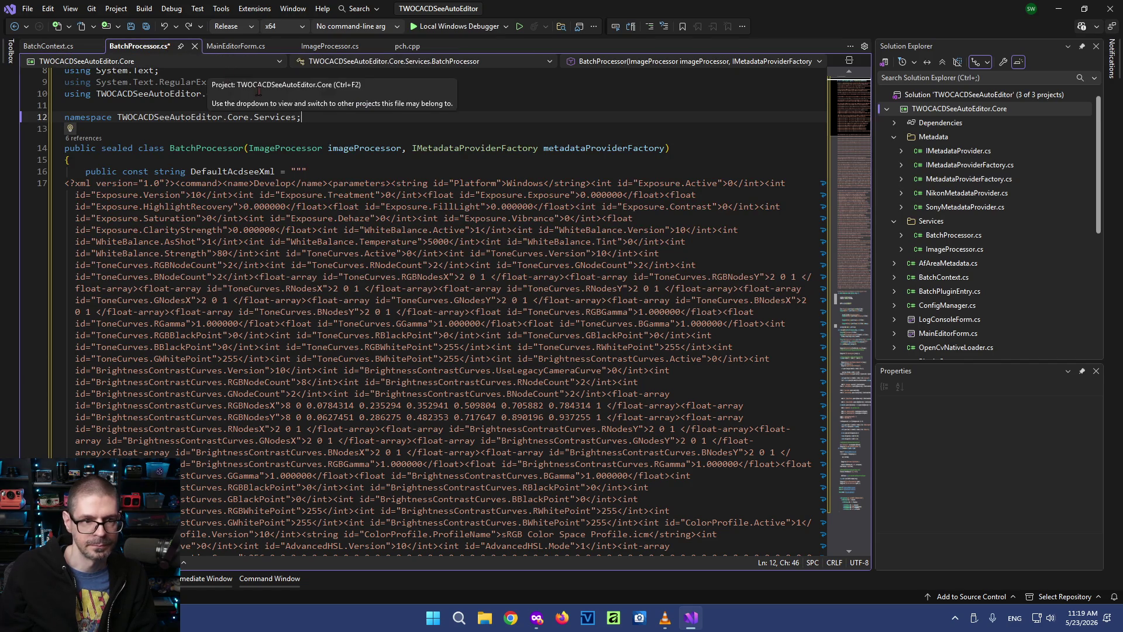
click(195, 45)
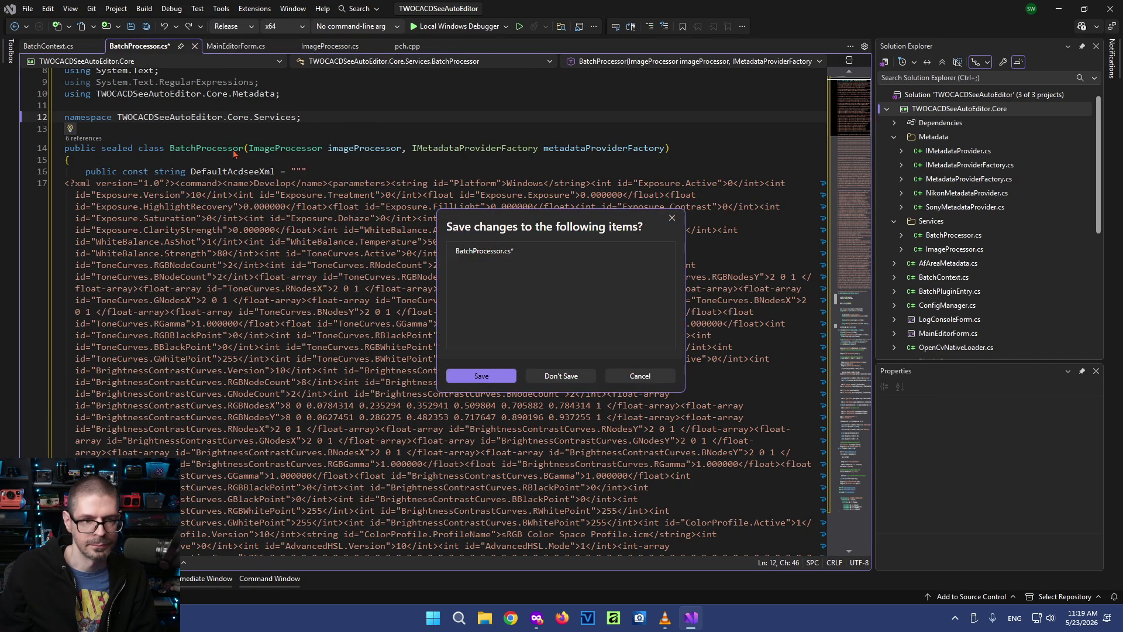
click(563, 375)
right_click(393, 48)
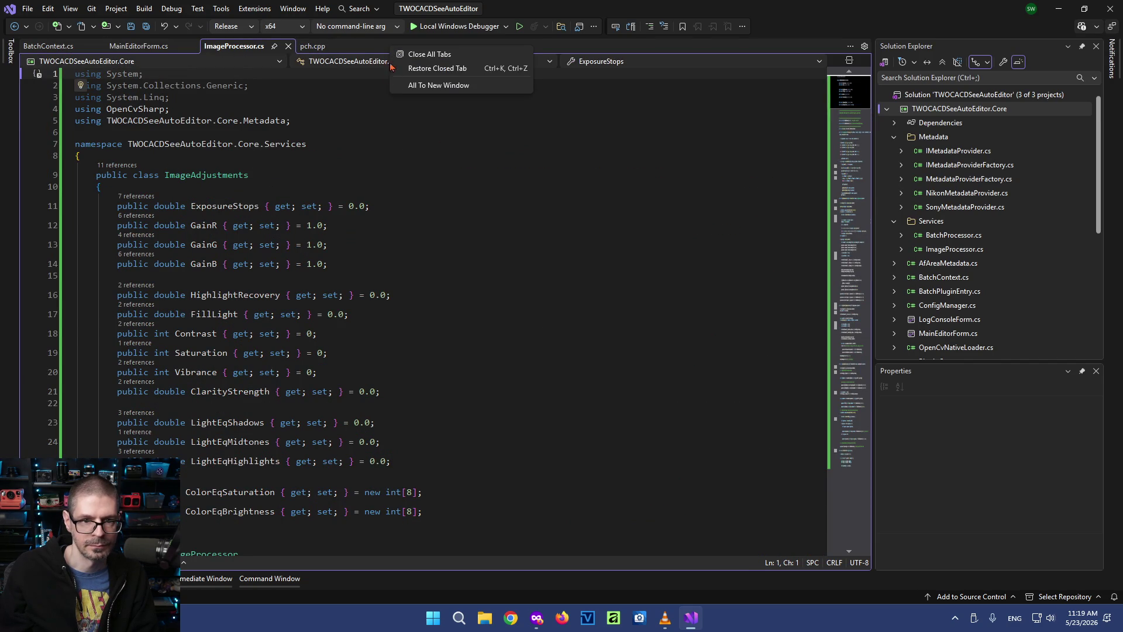
Close all open tabs, then preview BatchProcessor.cs and ImageProcessor.cs from Solution Explorer
click(429, 55)
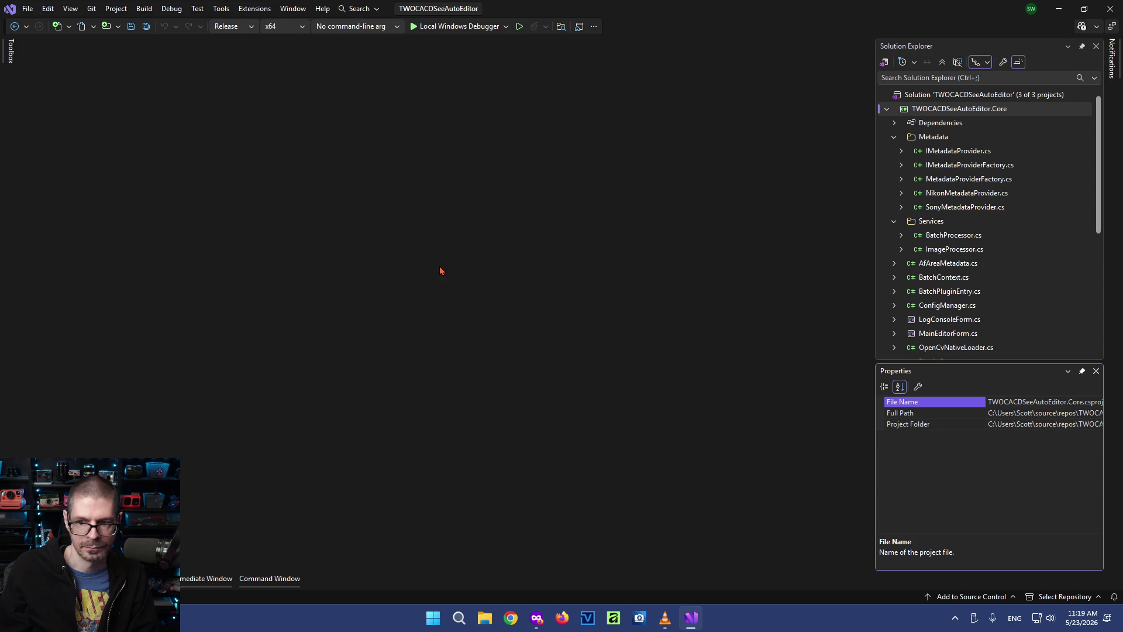
click(953, 236)
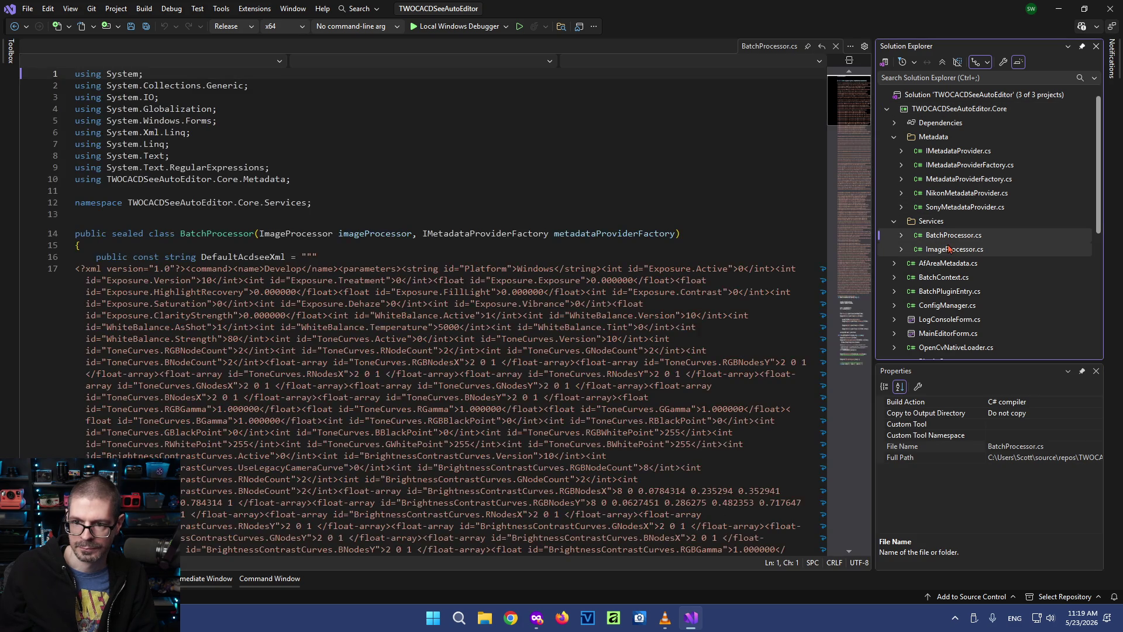
click(949, 249)
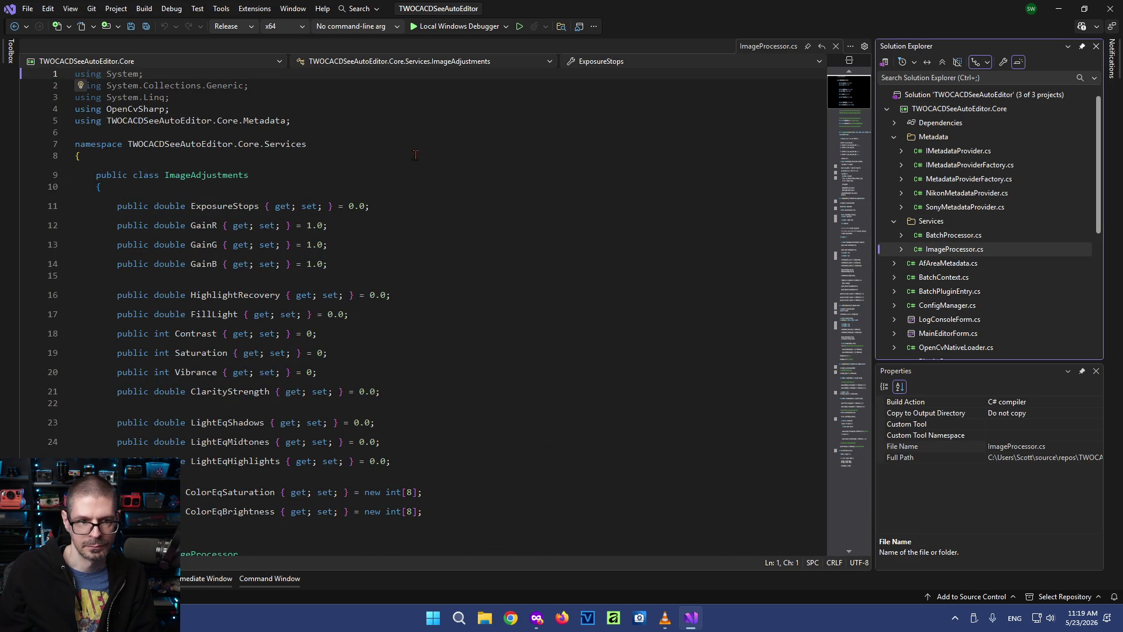
mouse_move(821, 242)
mouse_down()
mouse_move(815, 361)
mouse_move(821, 88)
mouse_up()
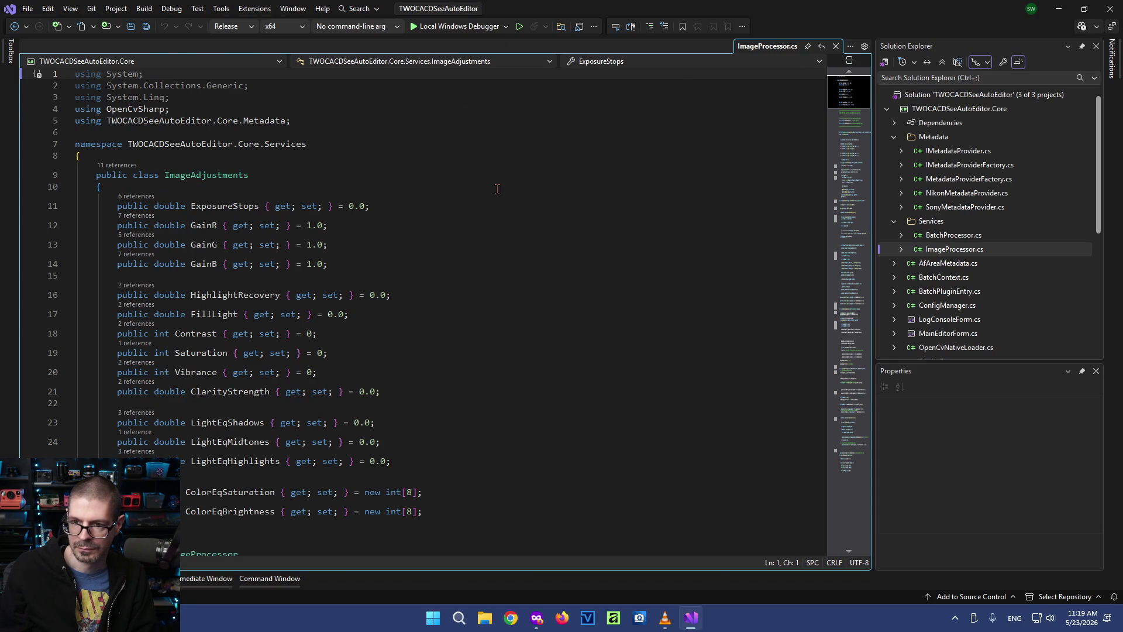
Open BatchProcessor.cs and ImageProcessor.cs as lasting tabs from Solution Explorer
click(953, 235)
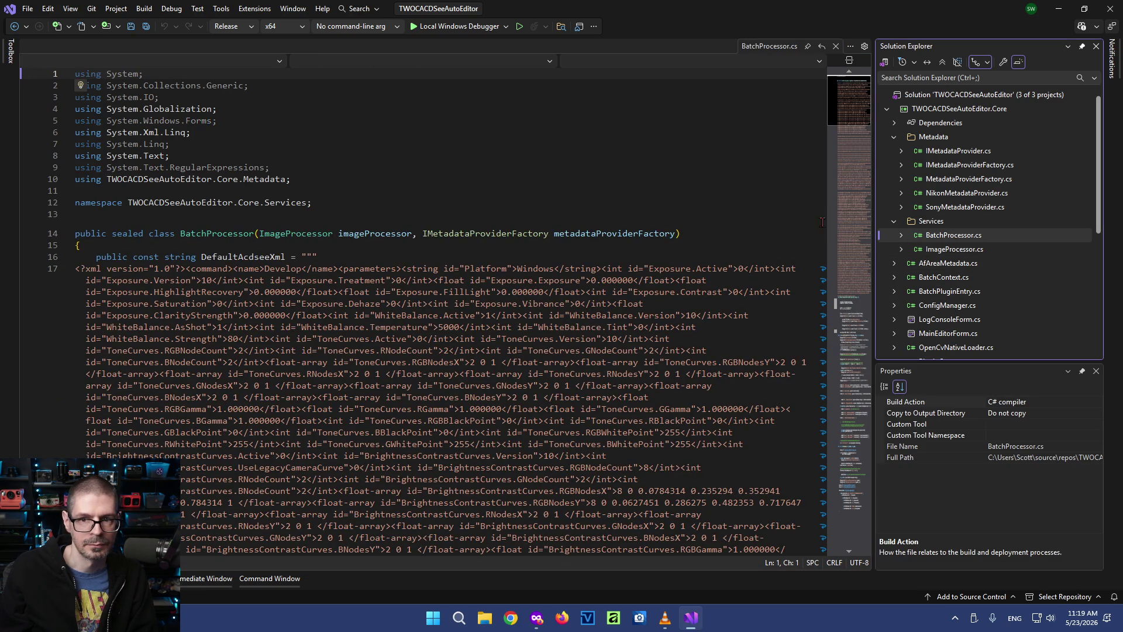
click(954, 250)
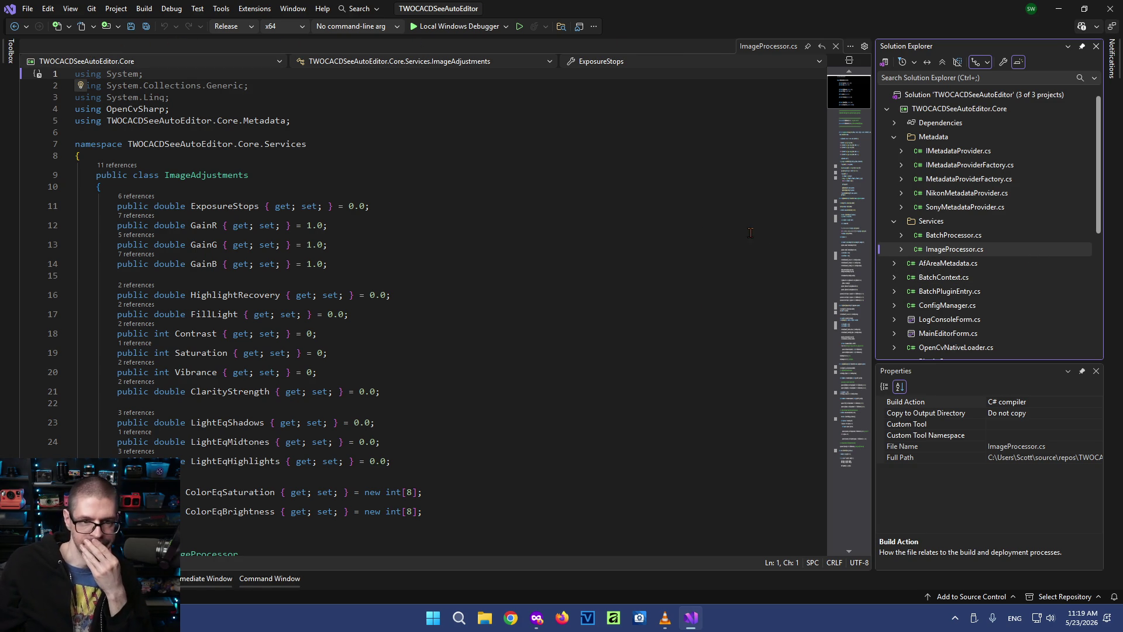
double_click(954, 236)
double_click(952, 249)
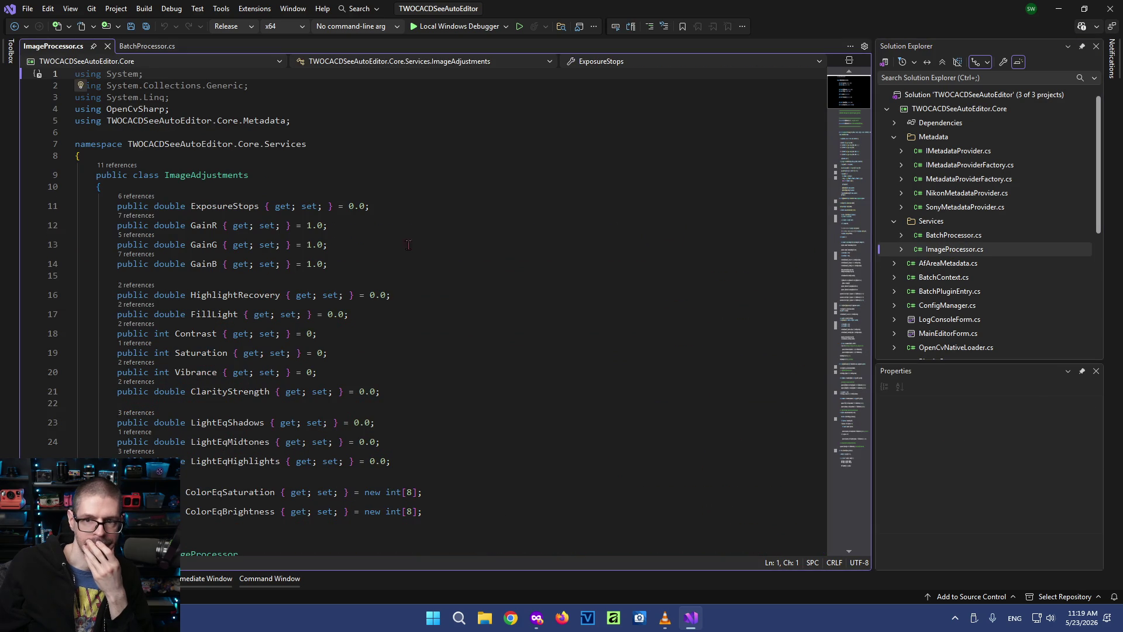
Bring BatchProcessor.cs to the front and place the caret around lines 8 and 11
click(146, 47)
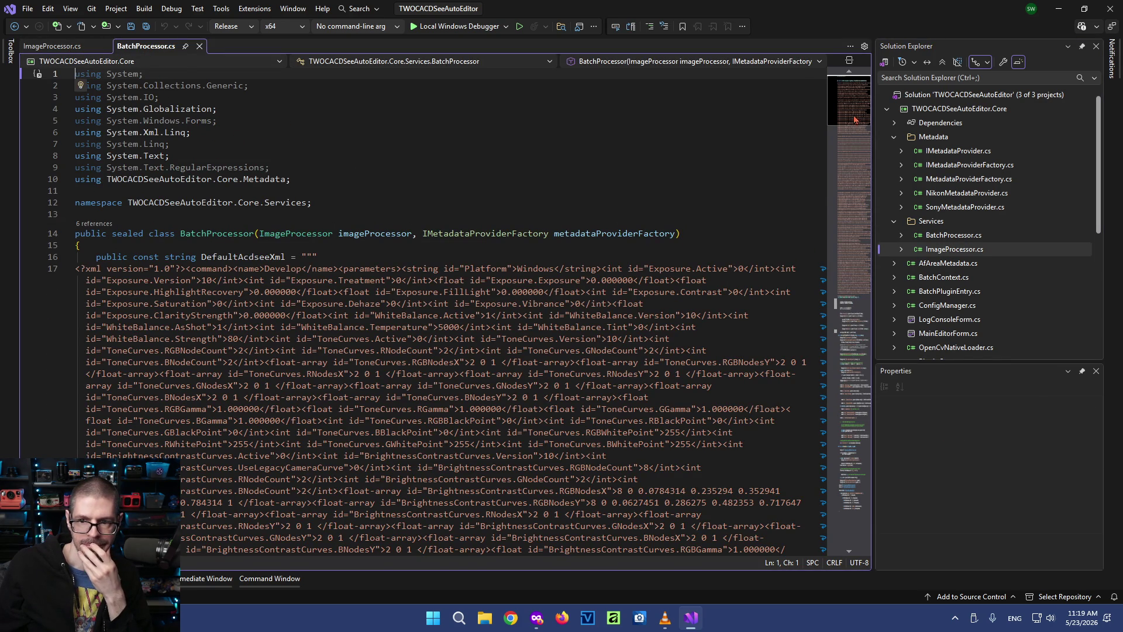
click(862, 235)
mouse_move(862, 235)
mouse_down()
mouse_move(878, 521)
mouse_move(896, 83)
mouse_up()
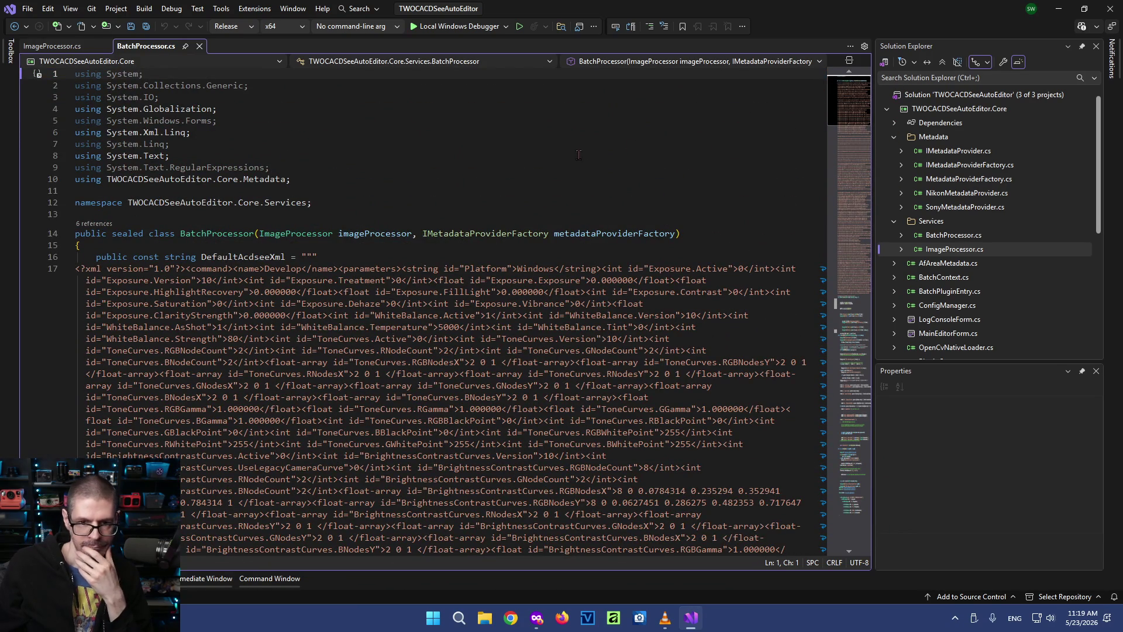
click(575, 156)
click(403, 198)
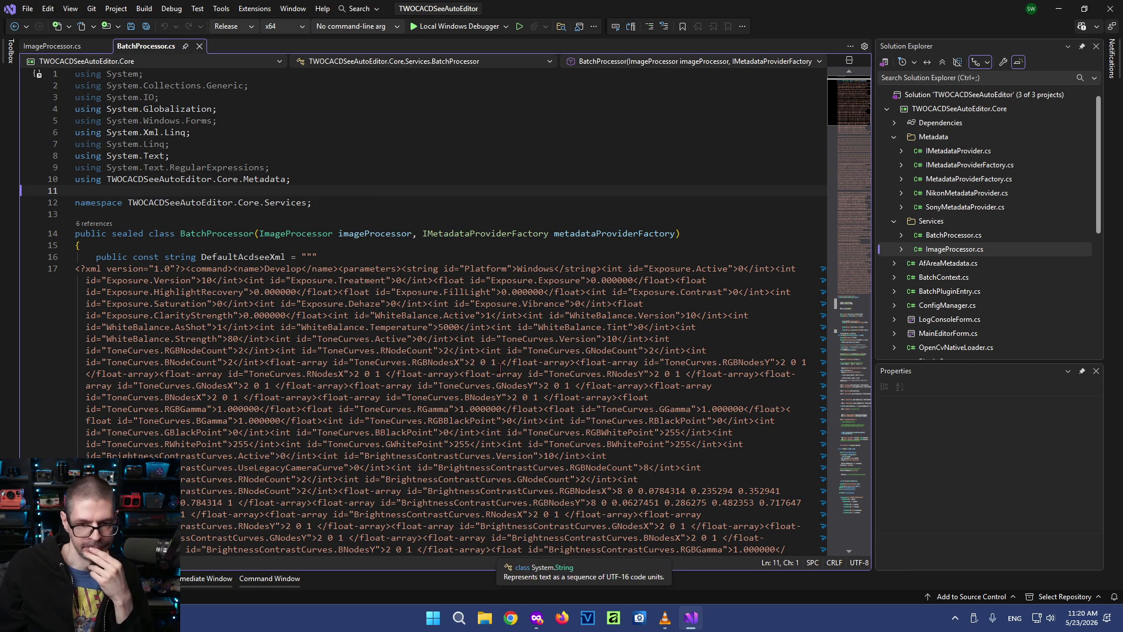
scroll(500, 369, down, 1)
scroll(500, 370, down, 2)
scroll(500, 372, down, 3)
scroll(501, 372, down, 5)
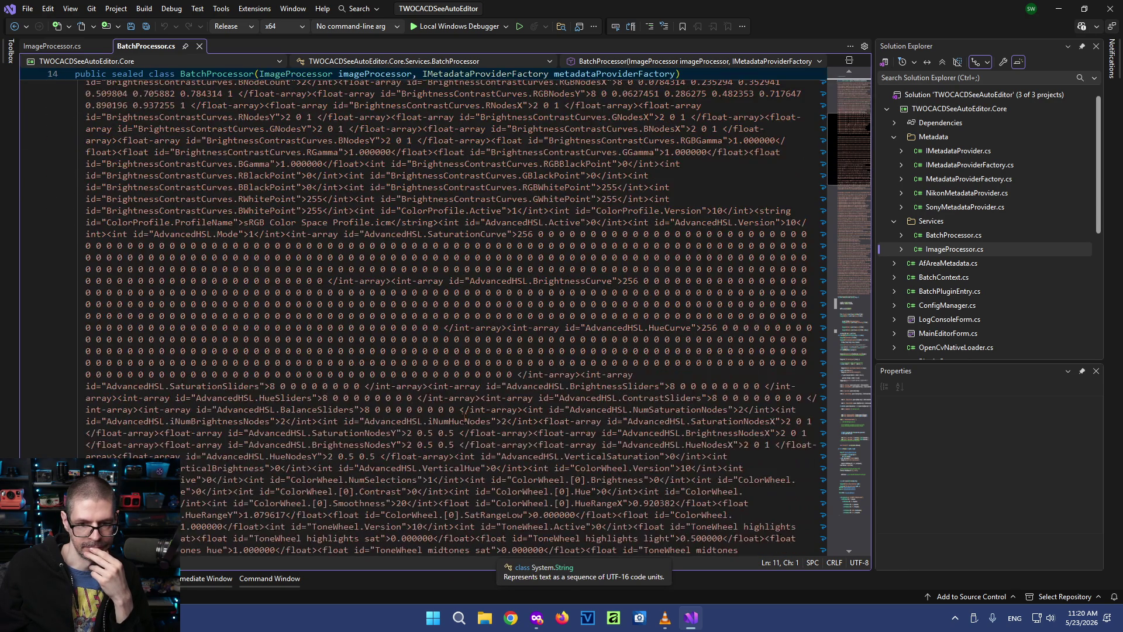
scroll(500, 373, down, 4)
scroll(463, 423, down, 3)
scroll(463, 421, down, 3)
scroll(463, 421, down, 3)
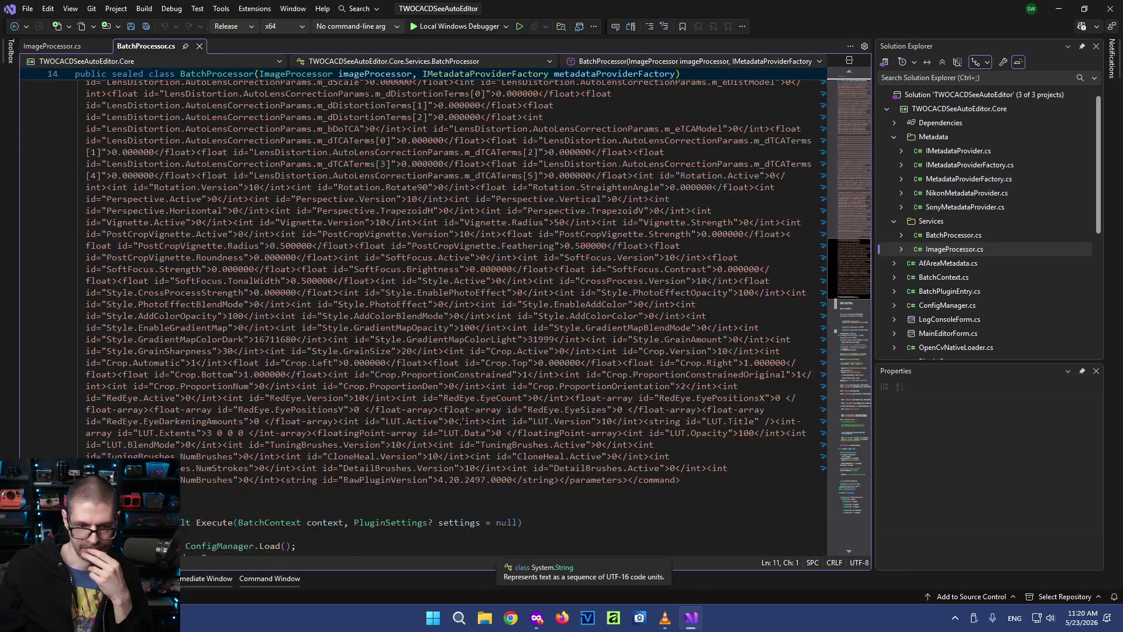
scroll(457, 378, down, 3)
scroll(457, 378, down, 3)
scroll(458, 378, down, 1)
scroll(453, 329, down, 1)
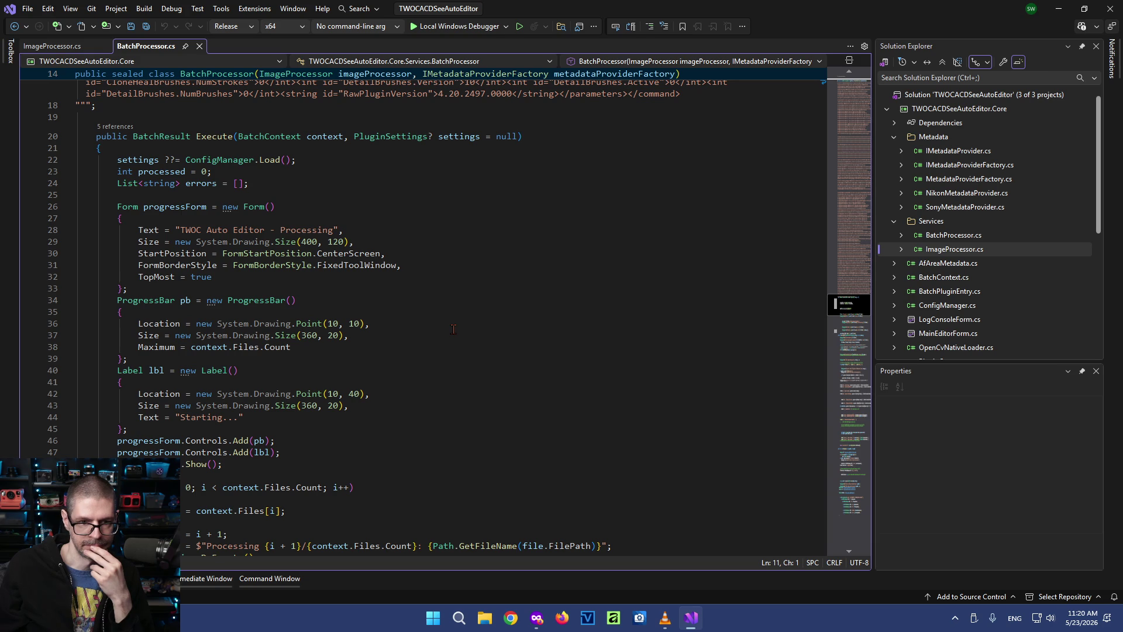
scroll(453, 329, down, 1)
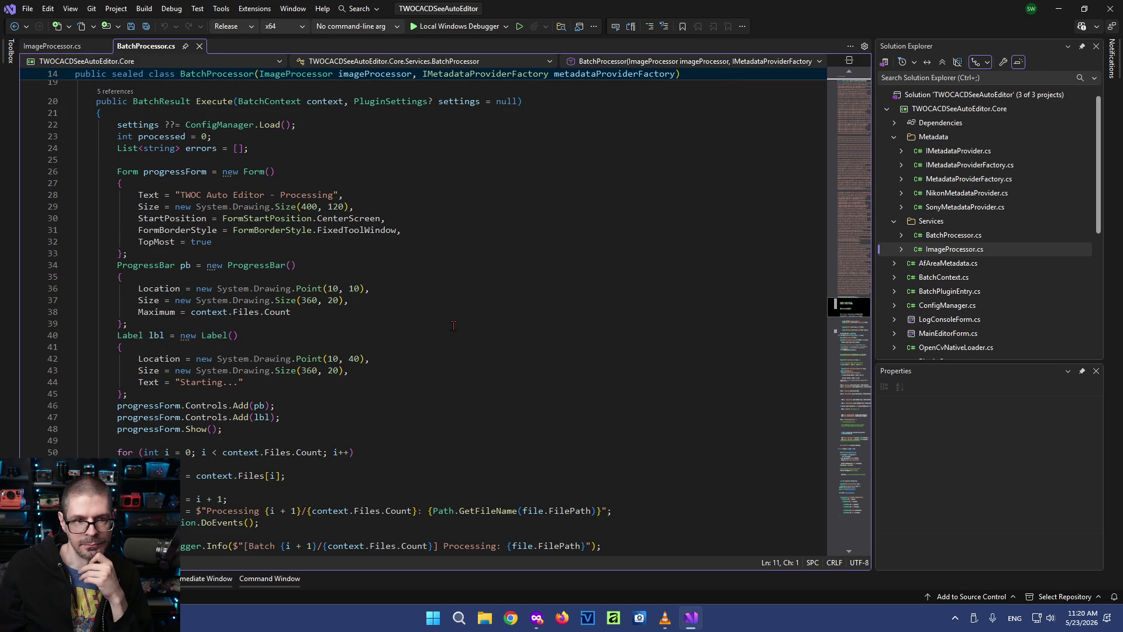
Switch to ImageProcessor.cs and jump down to its ImageProcessor class code
click(51, 46)
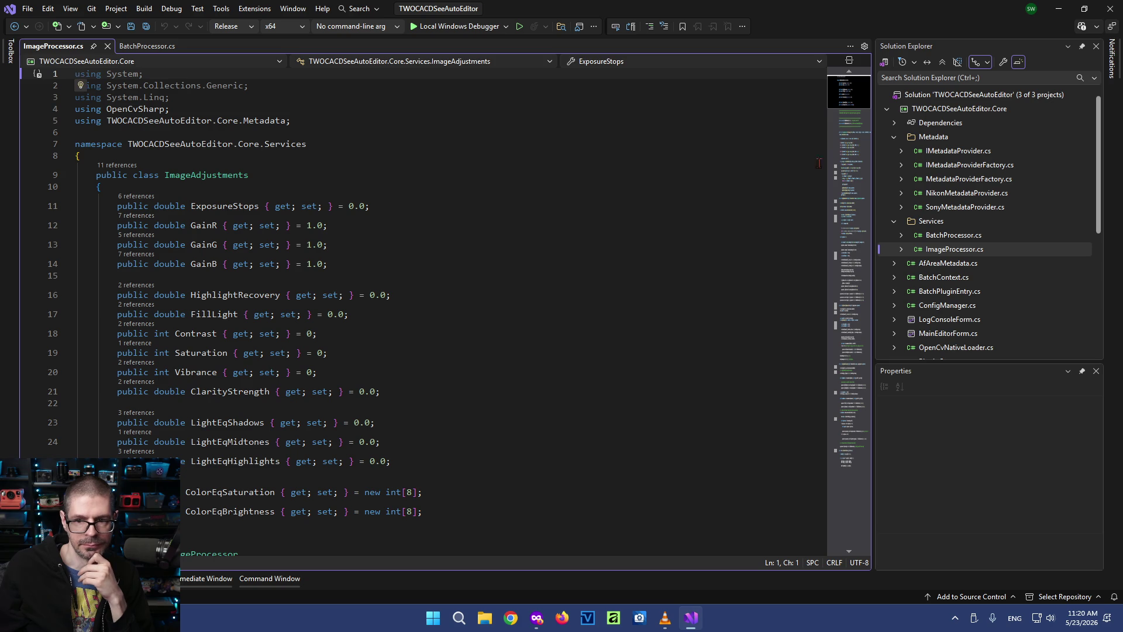
click(850, 96)
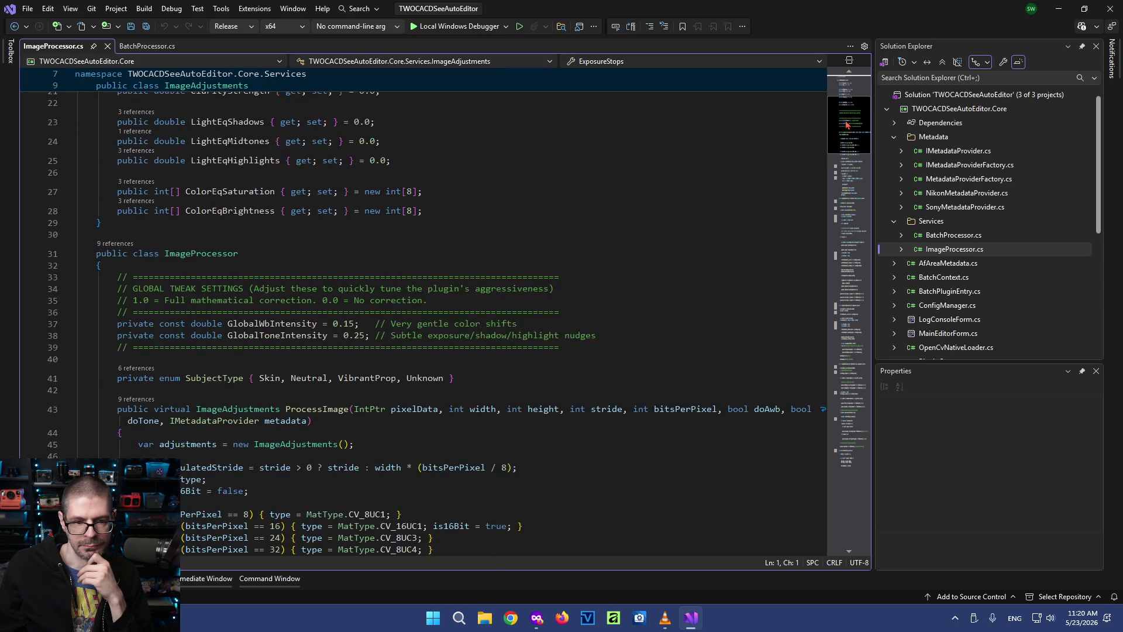
scroll(846, 139, down, 1)
scroll(845, 139, down, 1)
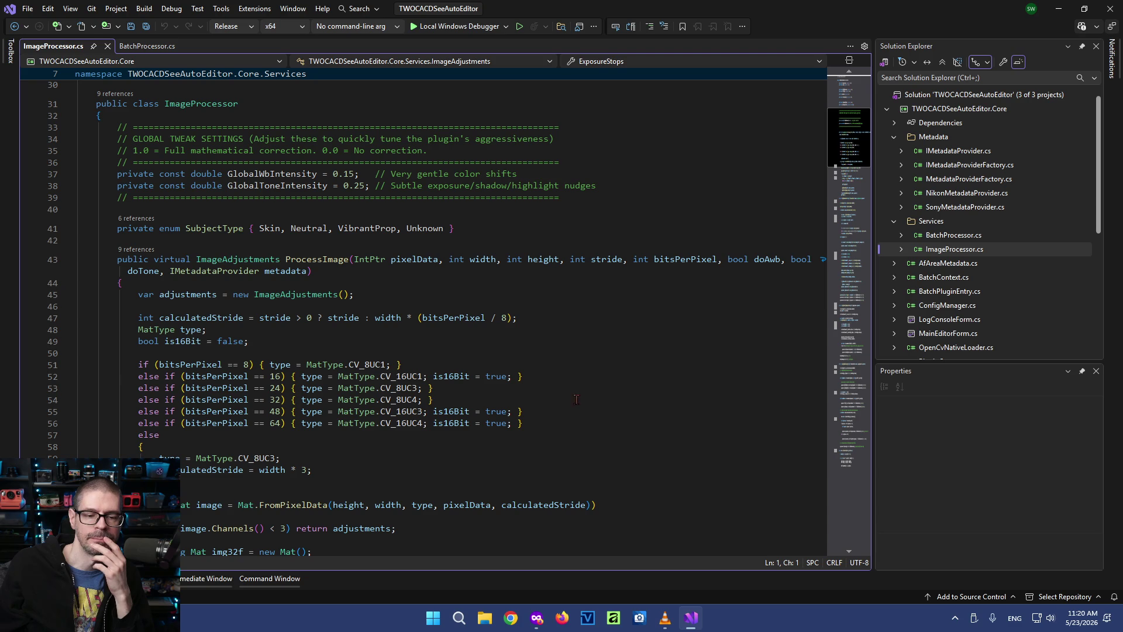
scroll(465, 406, down, 1)
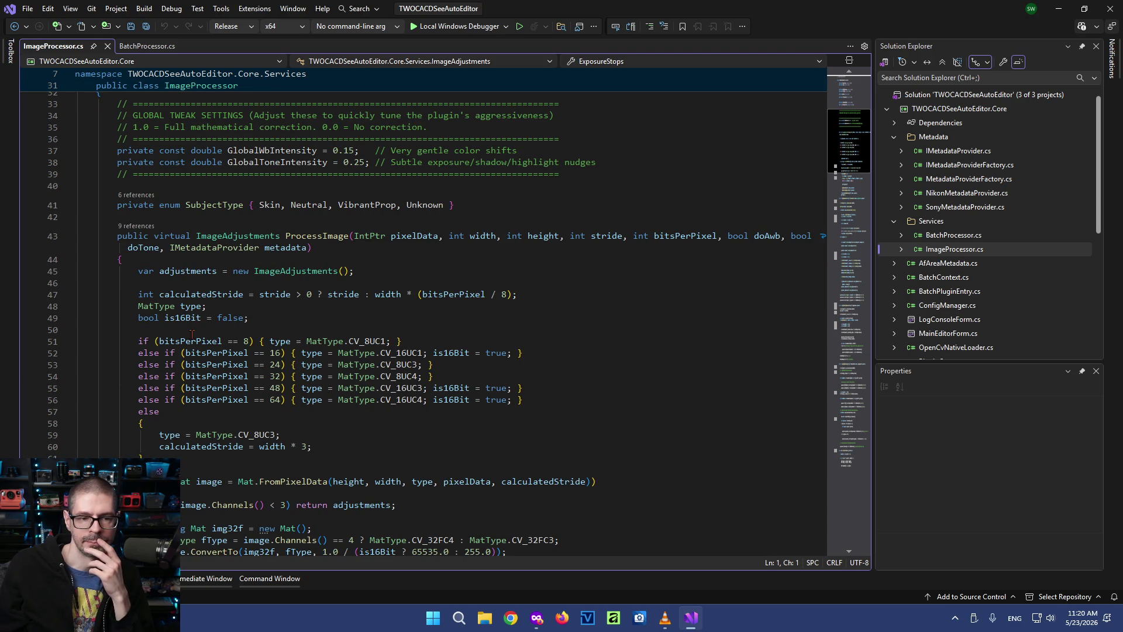
scroll(439, 298, down, 3)
scroll(602, 343, down, 1)
scroll(617, 367, down, 3)
scroll(617, 366, down, 4)
scroll(619, 373, down, 2)
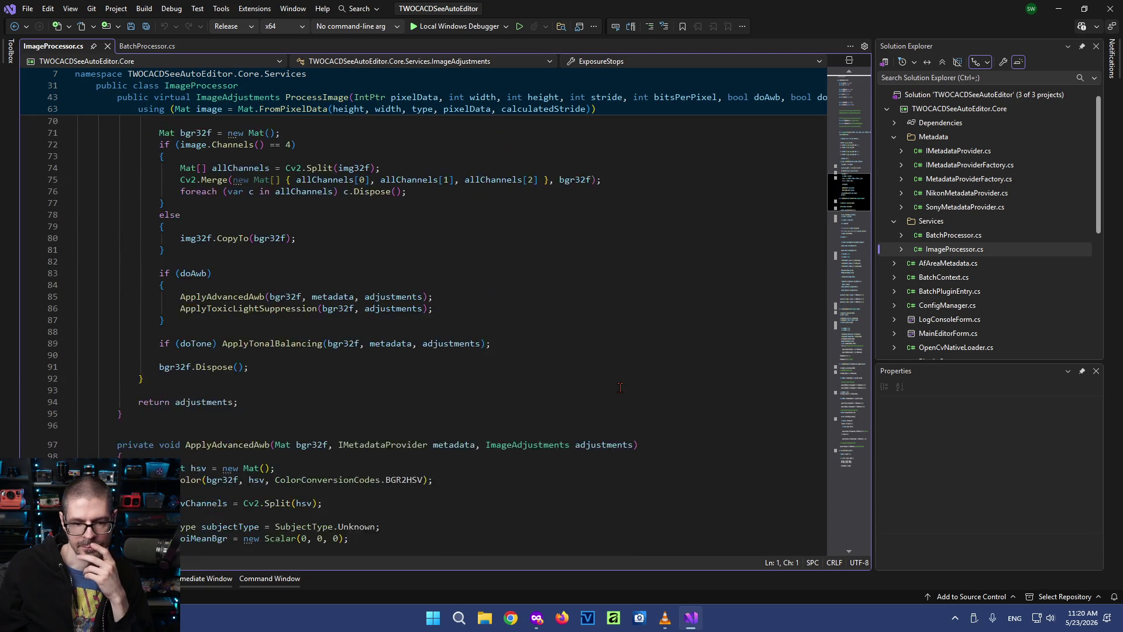
scroll(623, 382, down, 2)
scroll(625, 387, down, 4)
scroll(624, 386, down, 2)
scroll(620, 386, down, 1)
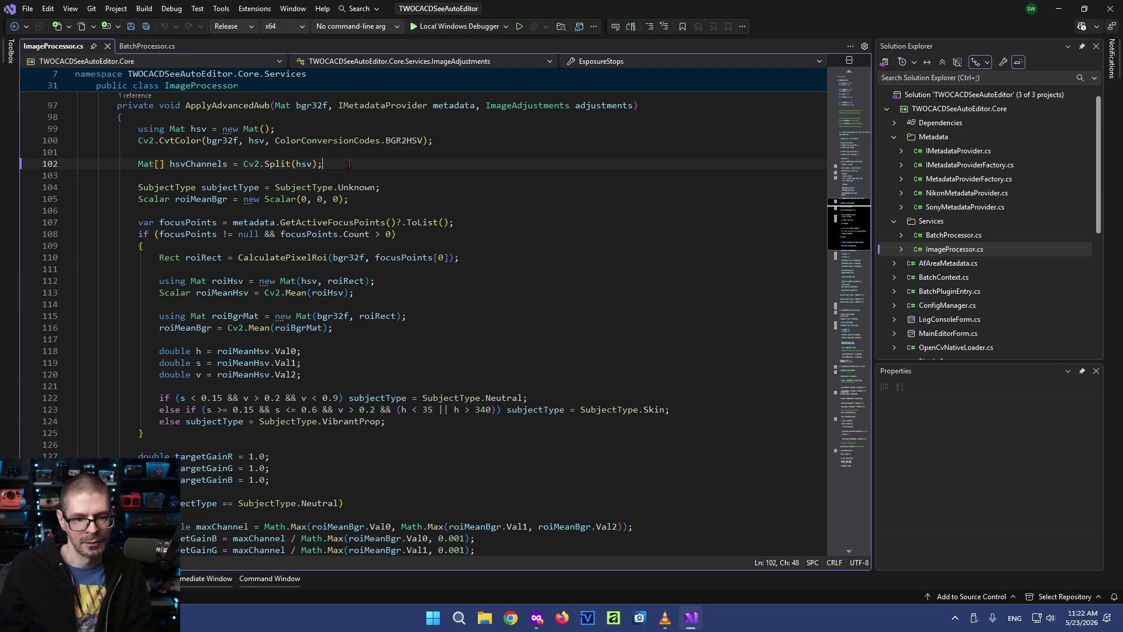
Re-paste ImageProcessor.cs, delete its END and START OF FILE marker lines, and save it
key(ctrl+a)
key(ctrl+v)
key(ctrl+s)
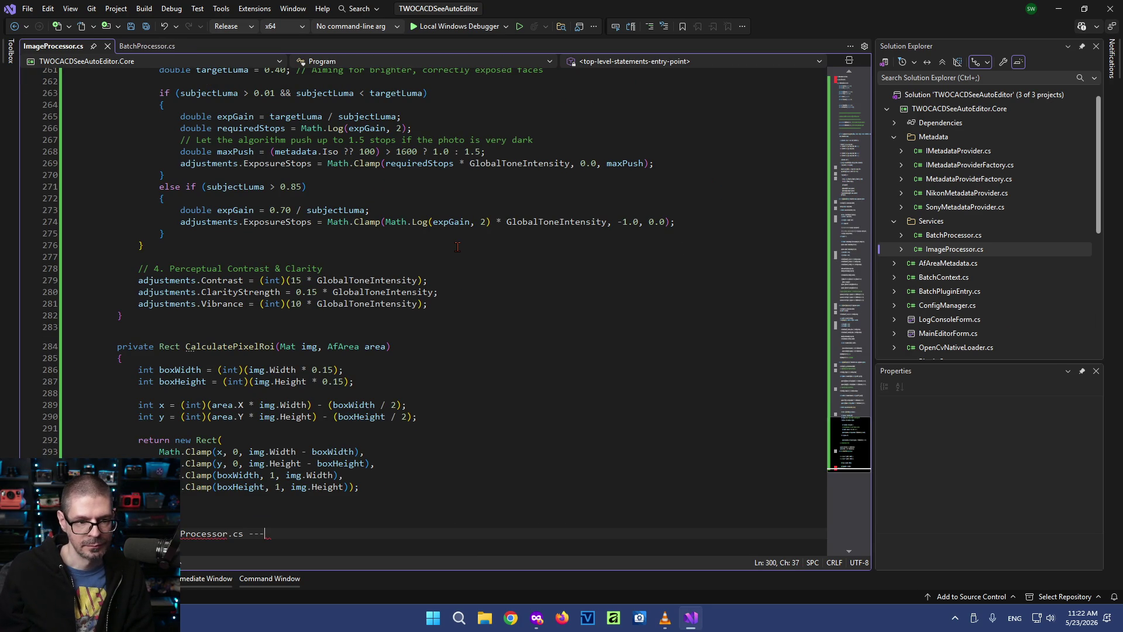
key(shift+Home)
key(BackSpace)
key(BackSpace)
scroll(279, 130, up, 20)
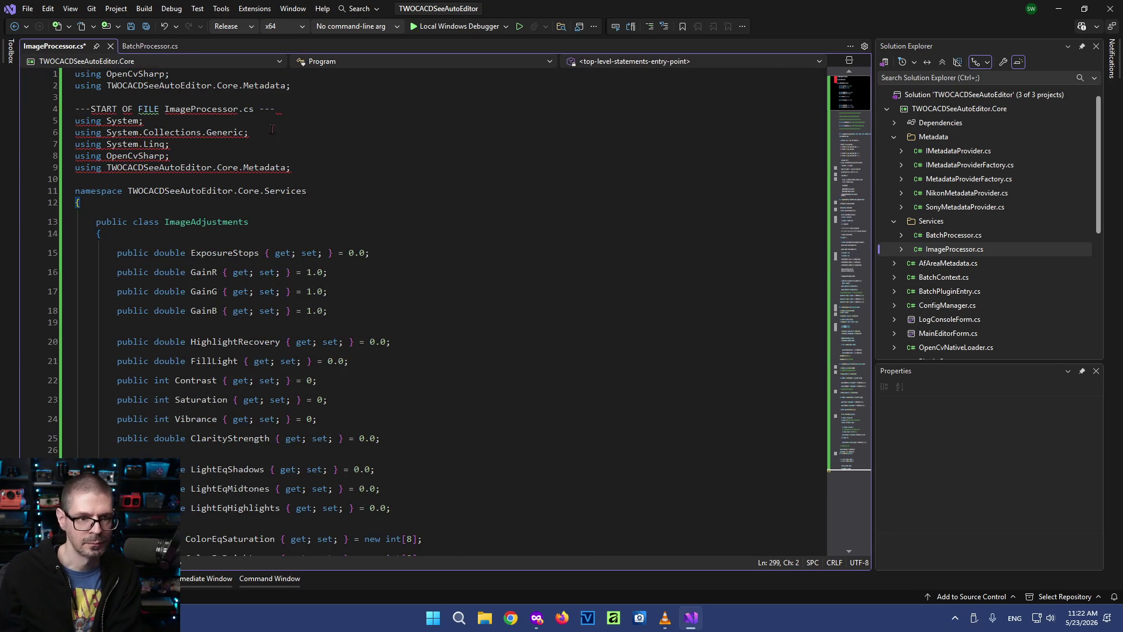
drag(291, 106, 221, 99)
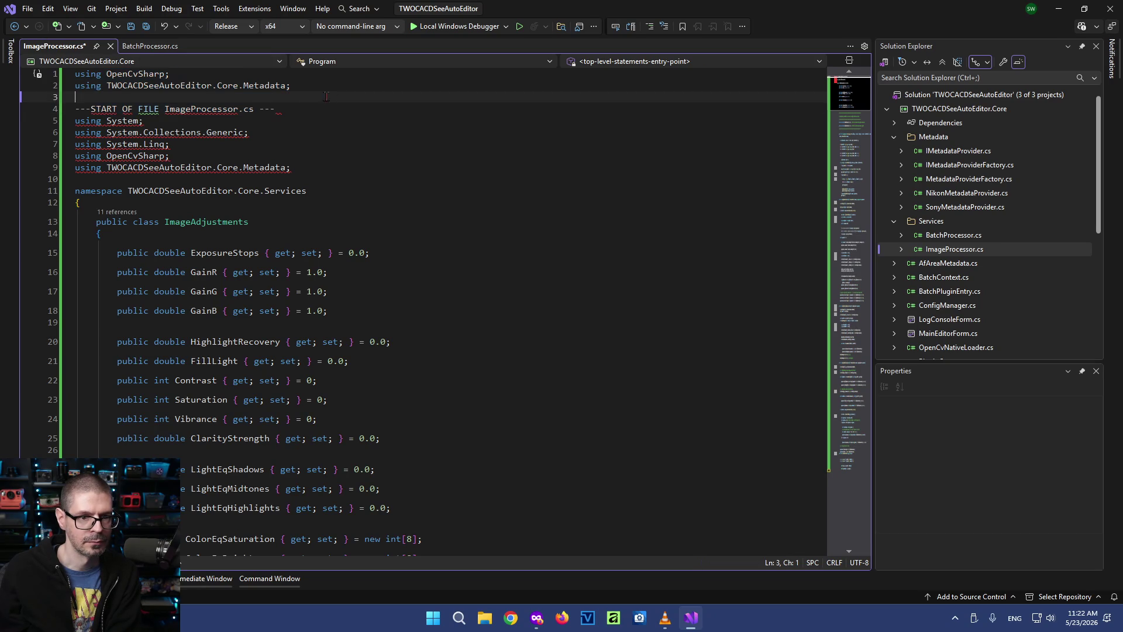
key(shift+Up)
key(shift+Up)
key(BackSpace)
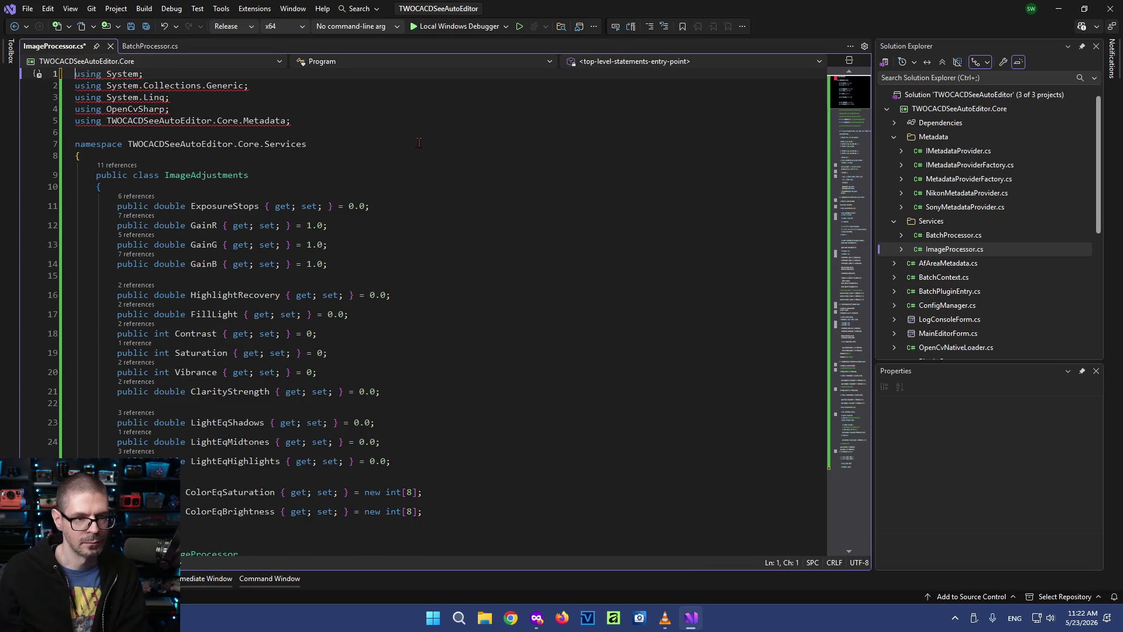
key(ctrl+s)
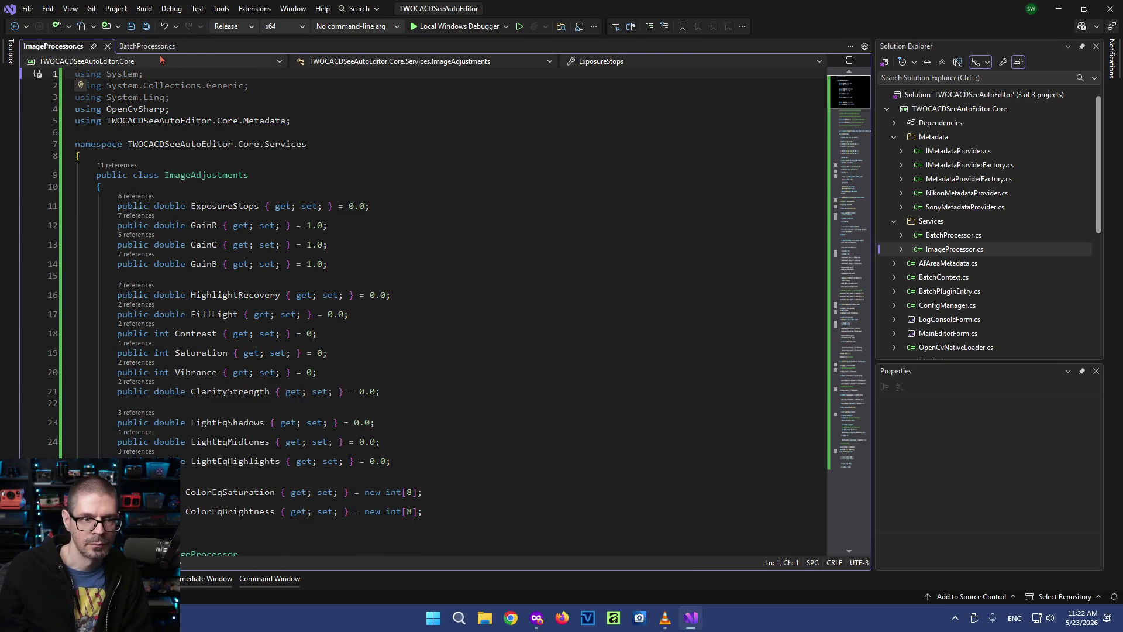
Re-paste BatchProcessor.cs and delete its END OF FILE marker and six leading marker lines
click(148, 47)
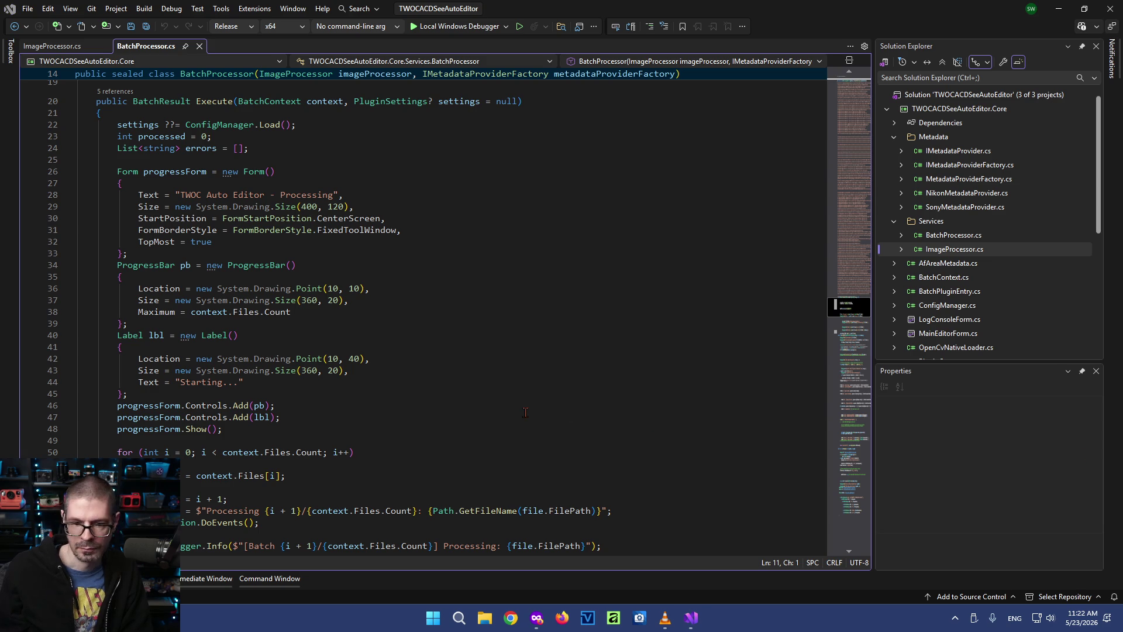
key(ctrl+a)
key(ctrl+v)
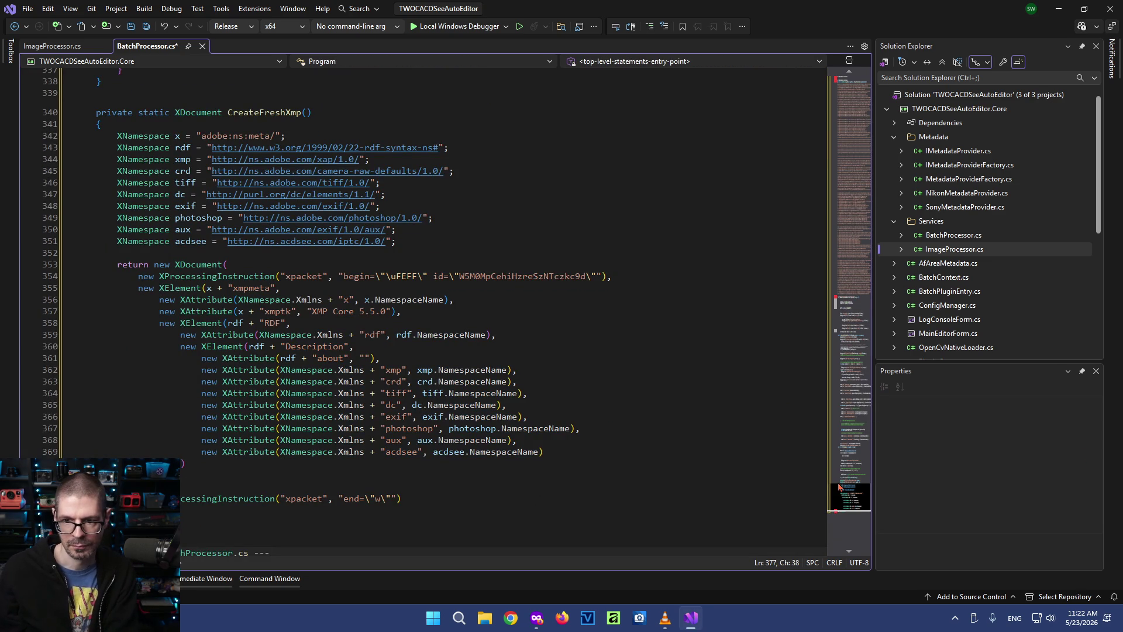
scroll(840, 488, down, 9)
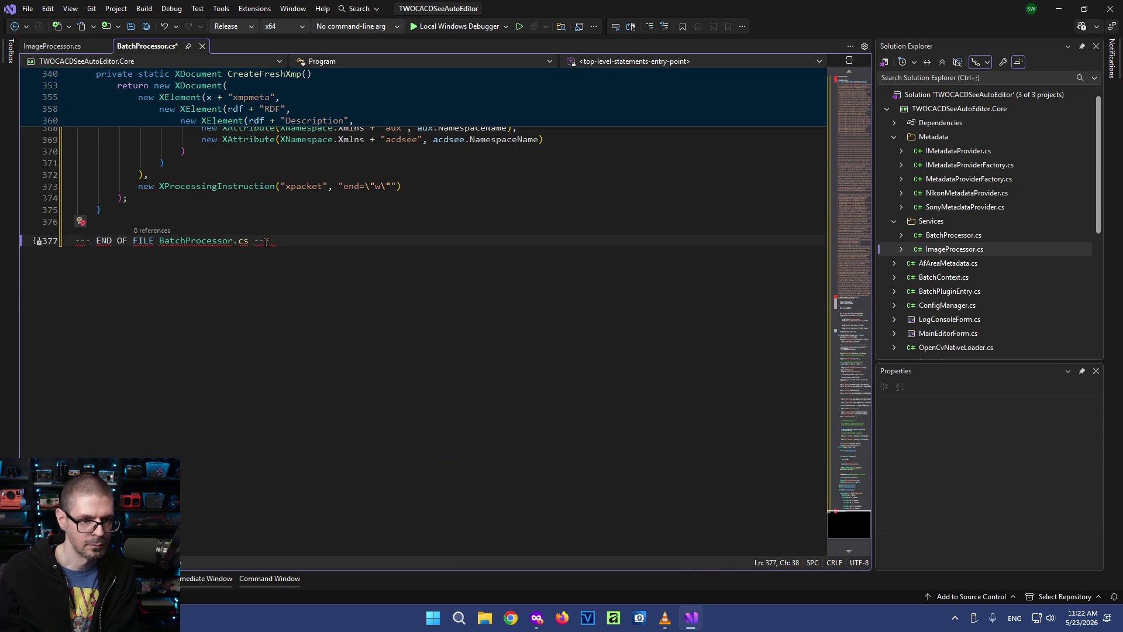
key(shift+Home)
key(BackSpace)
key(BackSpace)
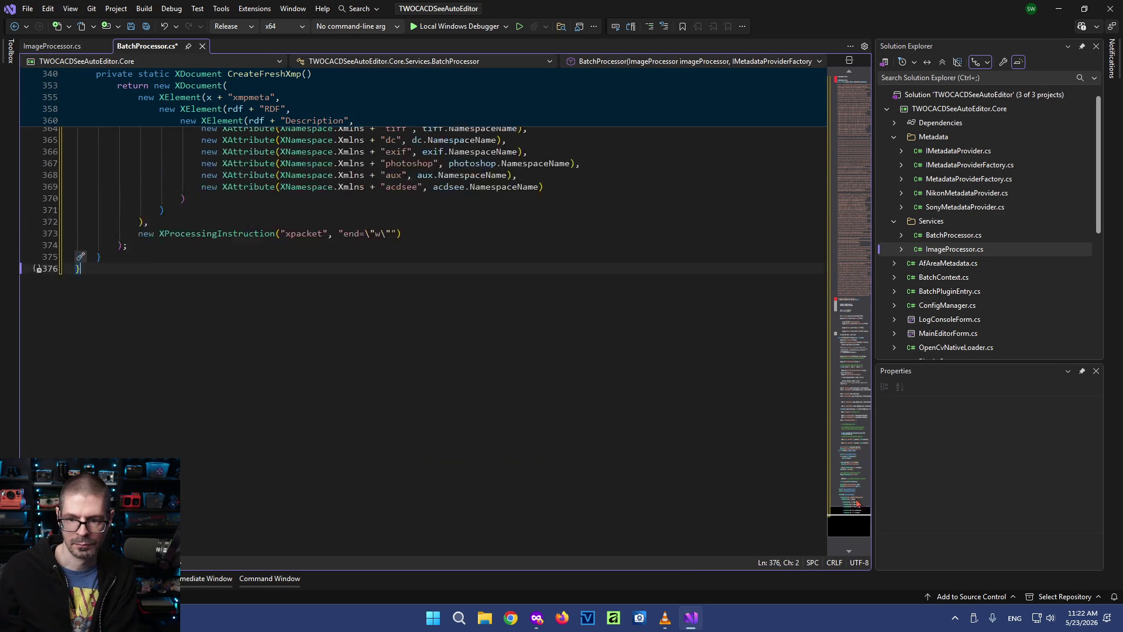
drag(857, 532, 855, 89)
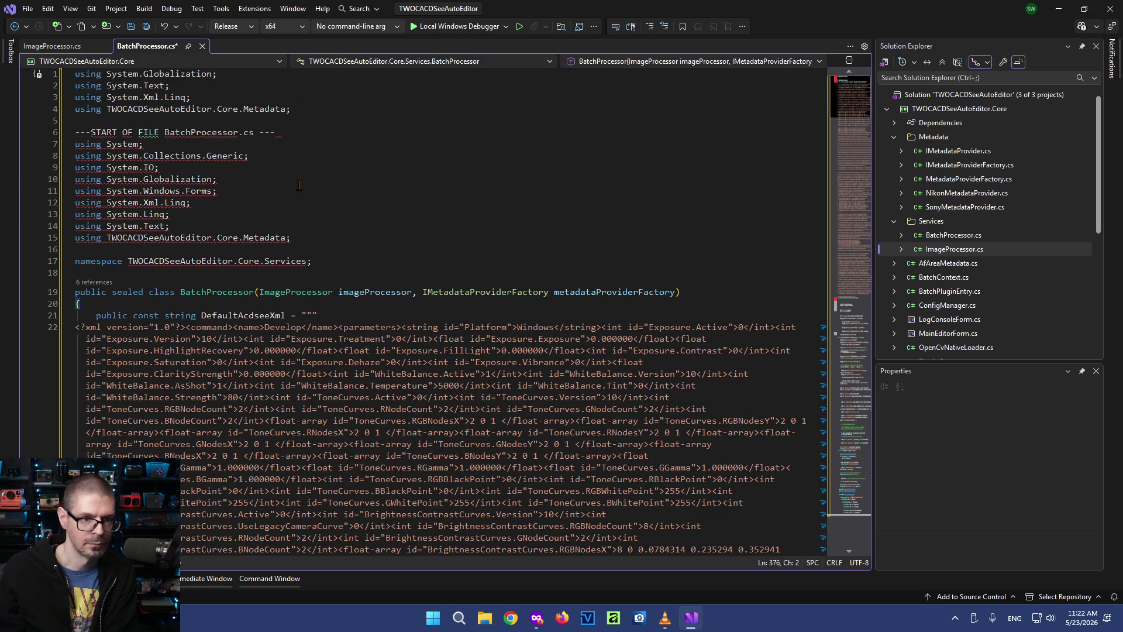
drag(275, 132, 75, 73)
key(BackSpace)
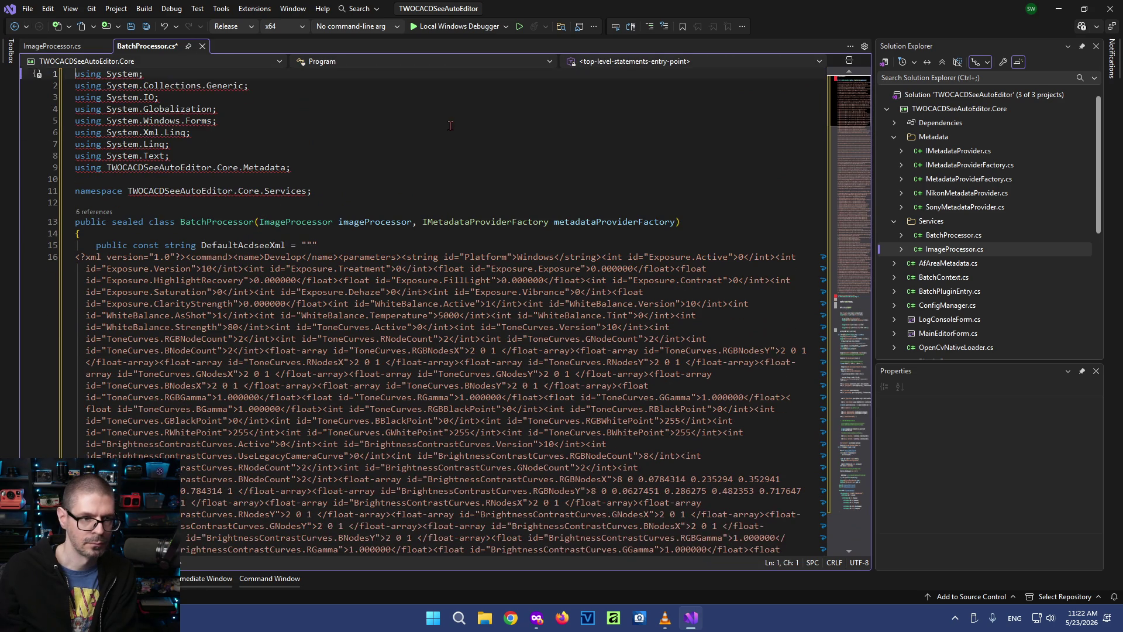
Terminate the XML string with a semicolon after its closing quotes
click(849, 306)
scroll(291, 226, up, 2)
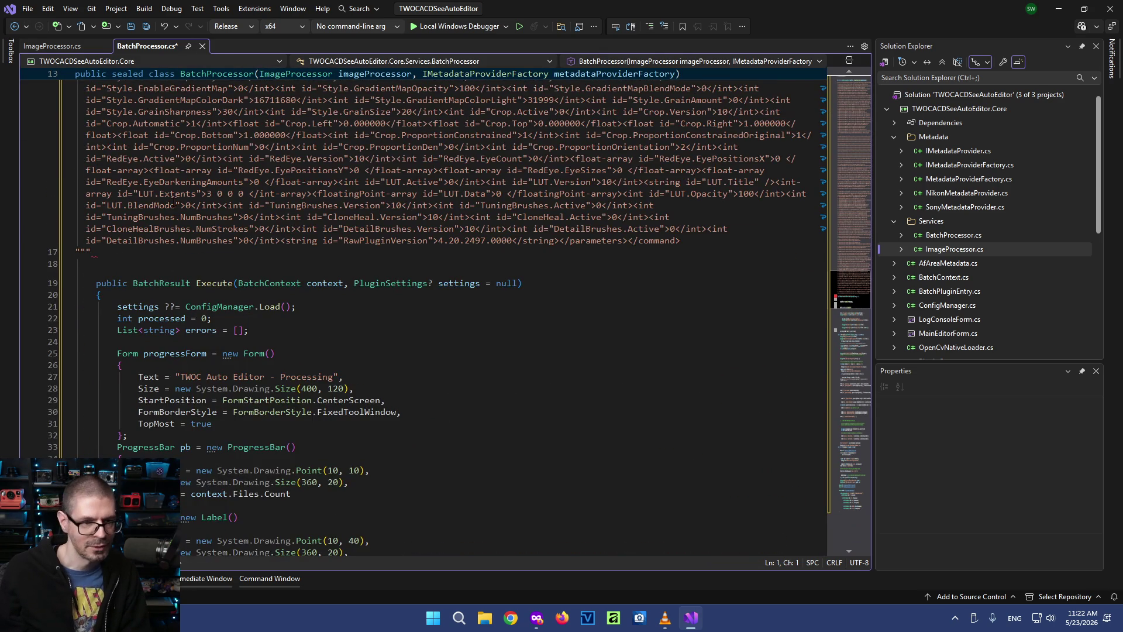
click(93, 253)
text(;)
click(295, 332)
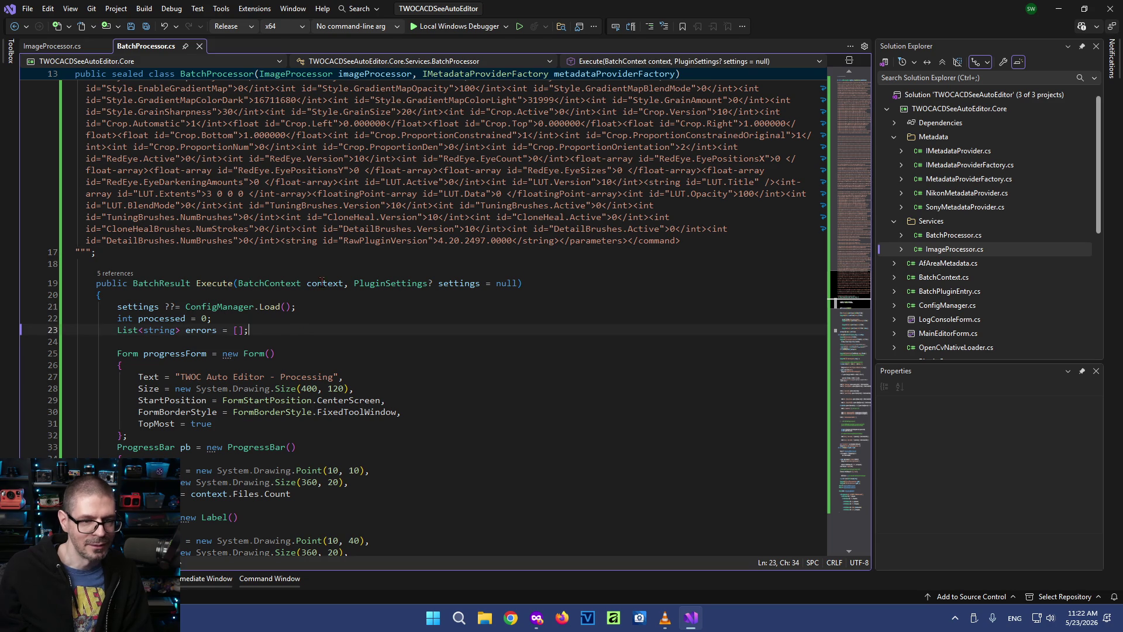
click(144, 8)
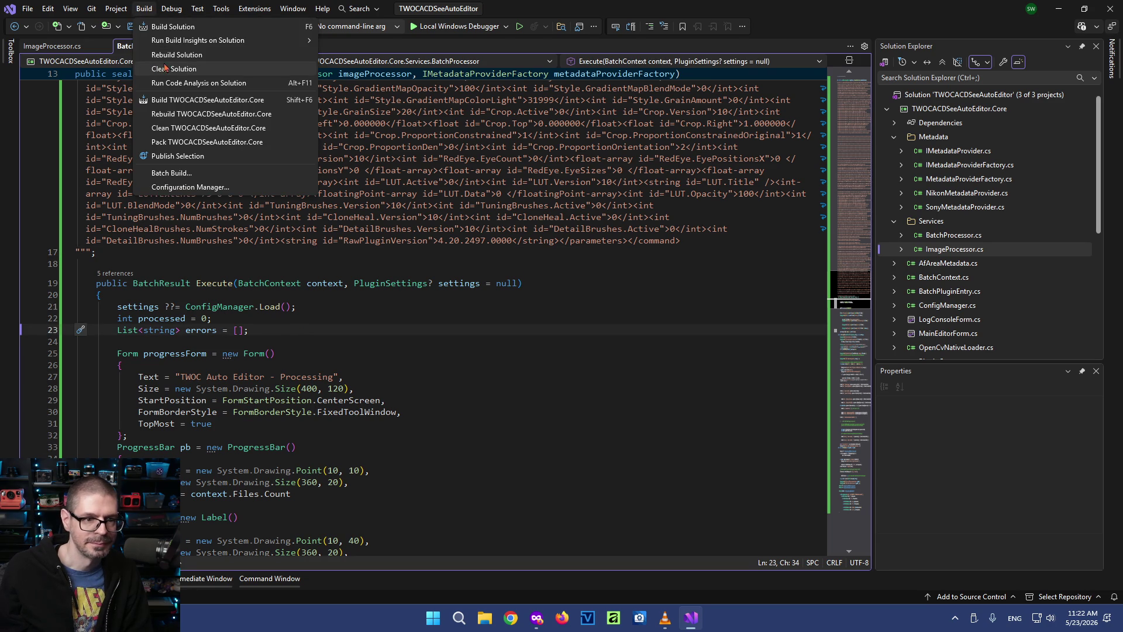
Clean the solution, then build it fresh in Visual Studio 2022
click(187, 69)
click(145, 9)
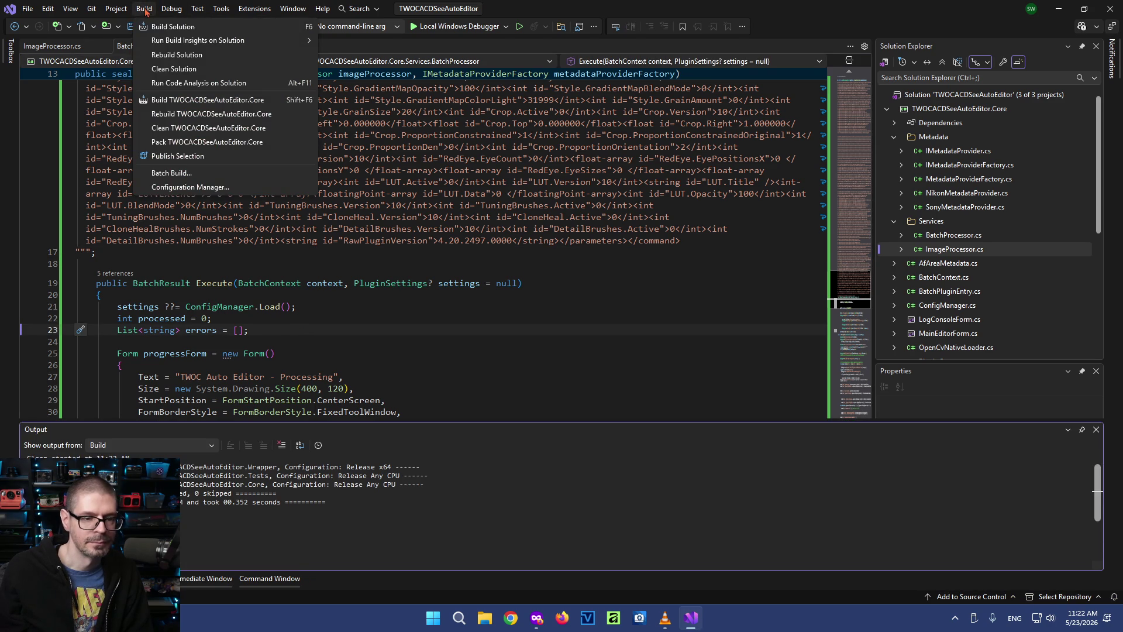
click(172, 26)
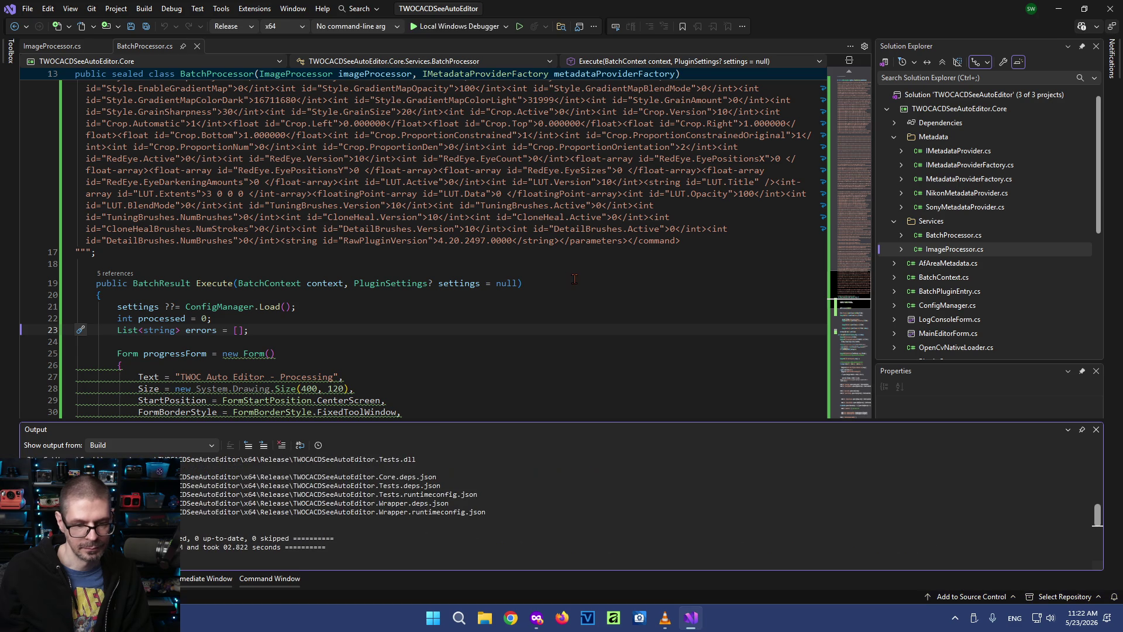
Minimize Visual Studio and close the Firefox window, leaving the desktop clear
click(1058, 11)
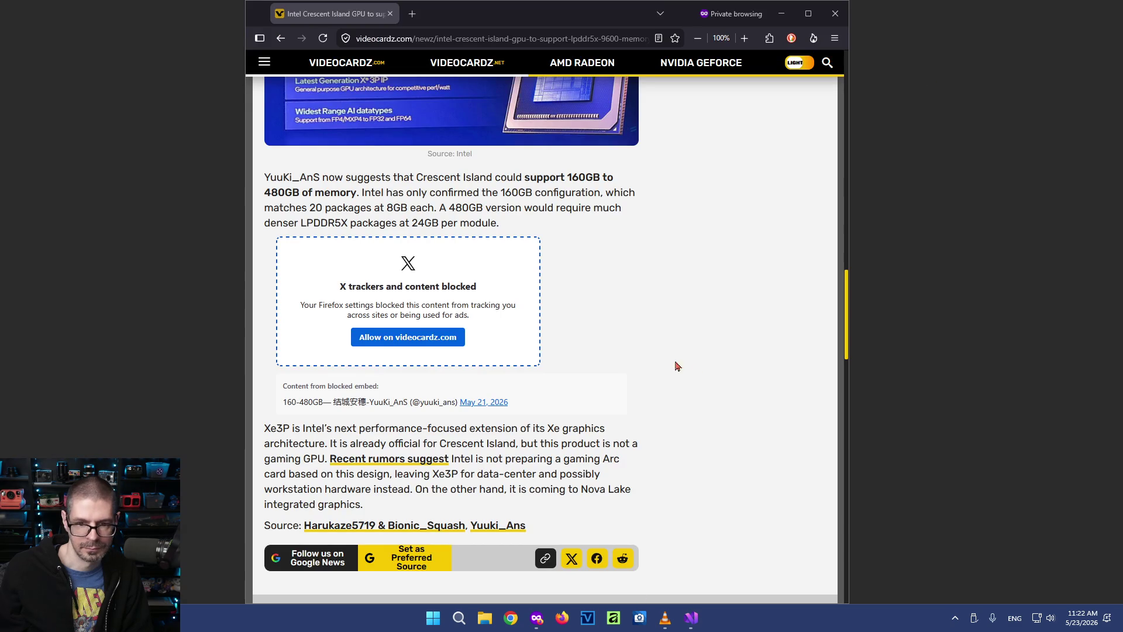
click(841, 14)
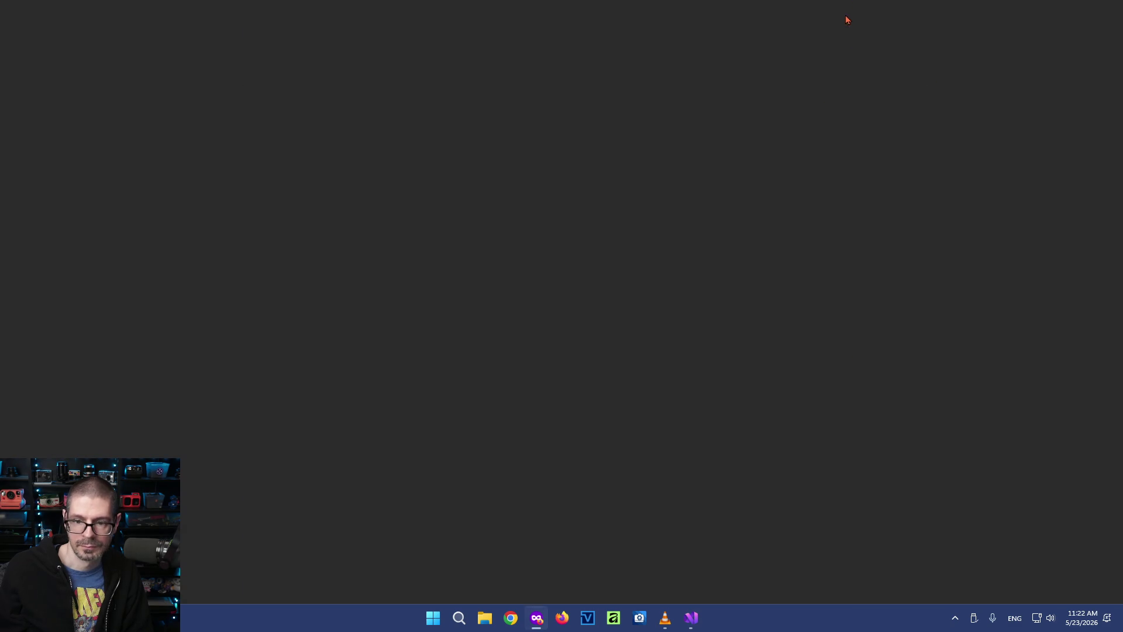
Launch ACDSee on the NG folder and select photos test (1) through test (18)
click(638, 618)
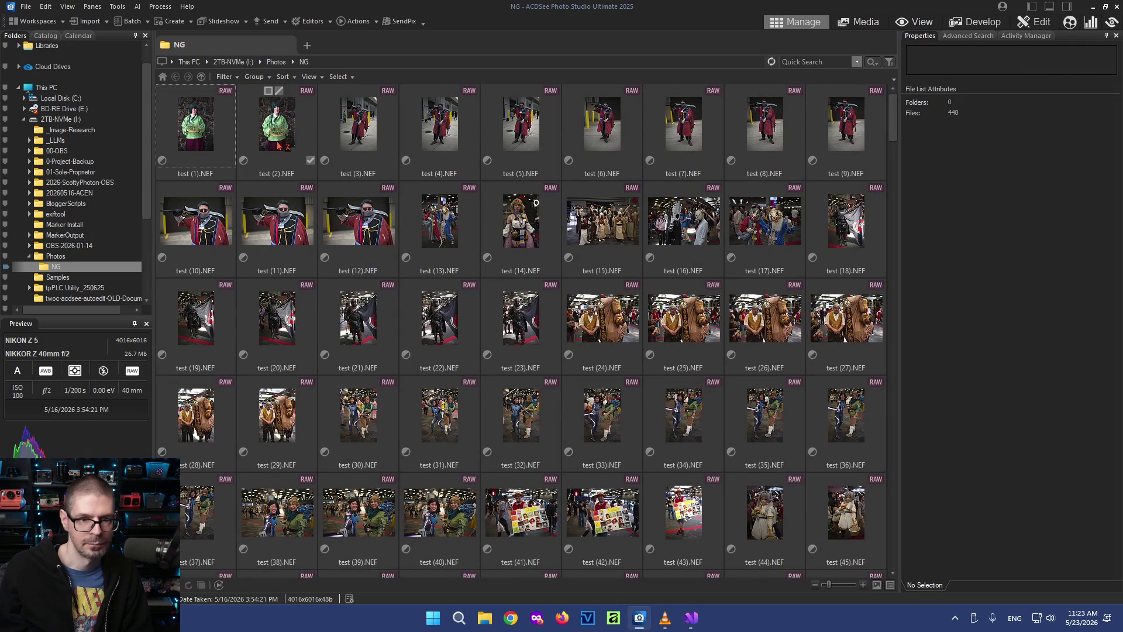
mouse_move(195, 127)
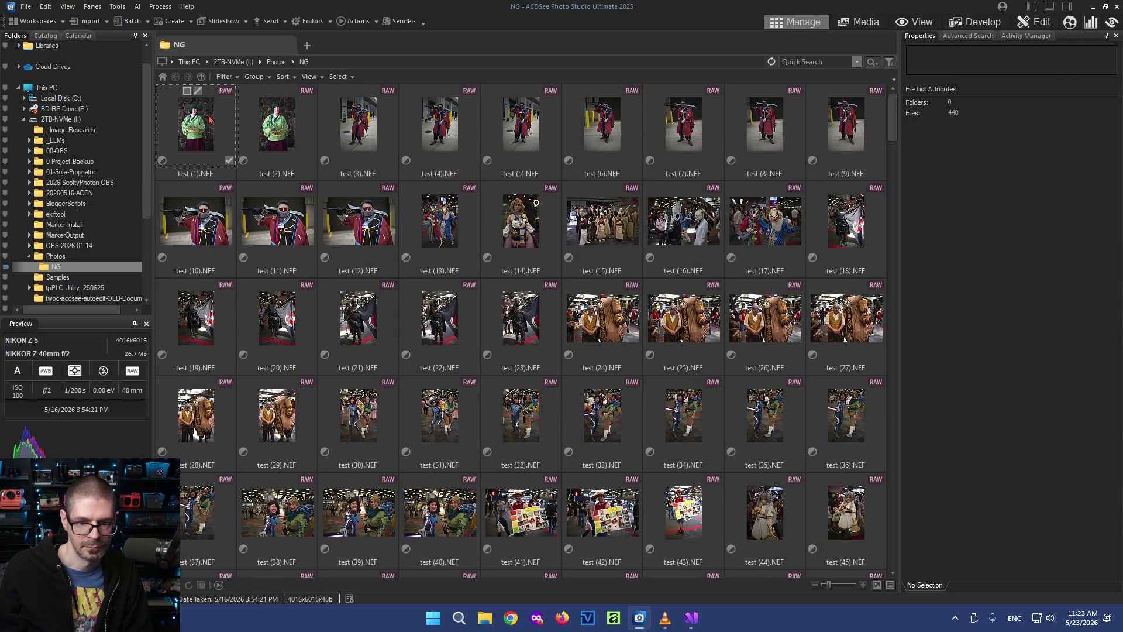
key(ctrl+a)
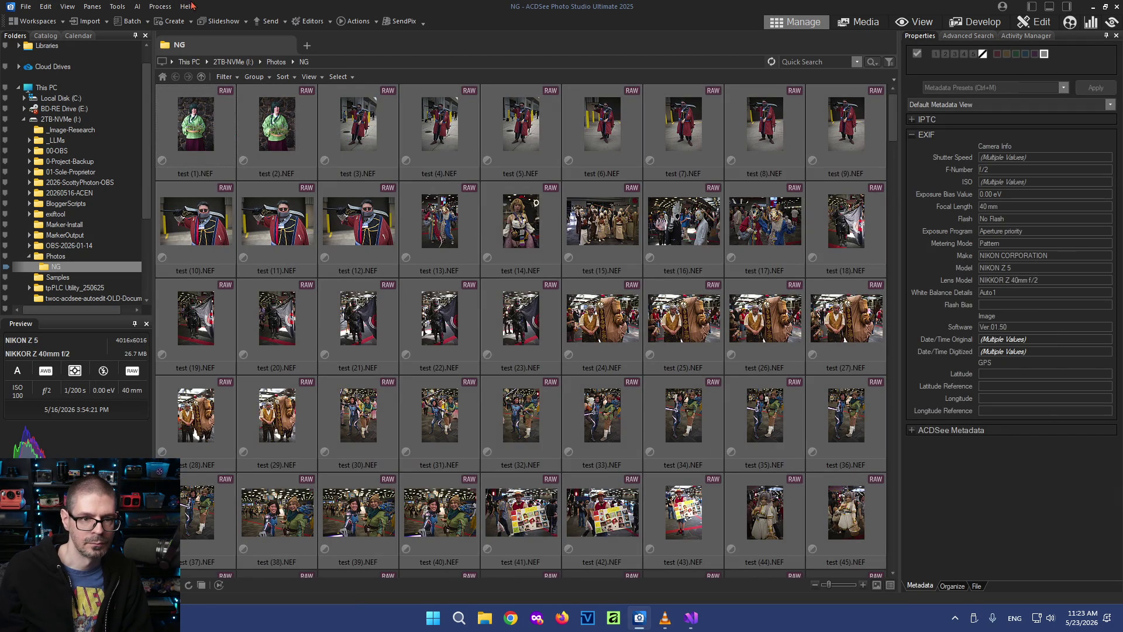
click(196, 132)
shift+click(839, 220)
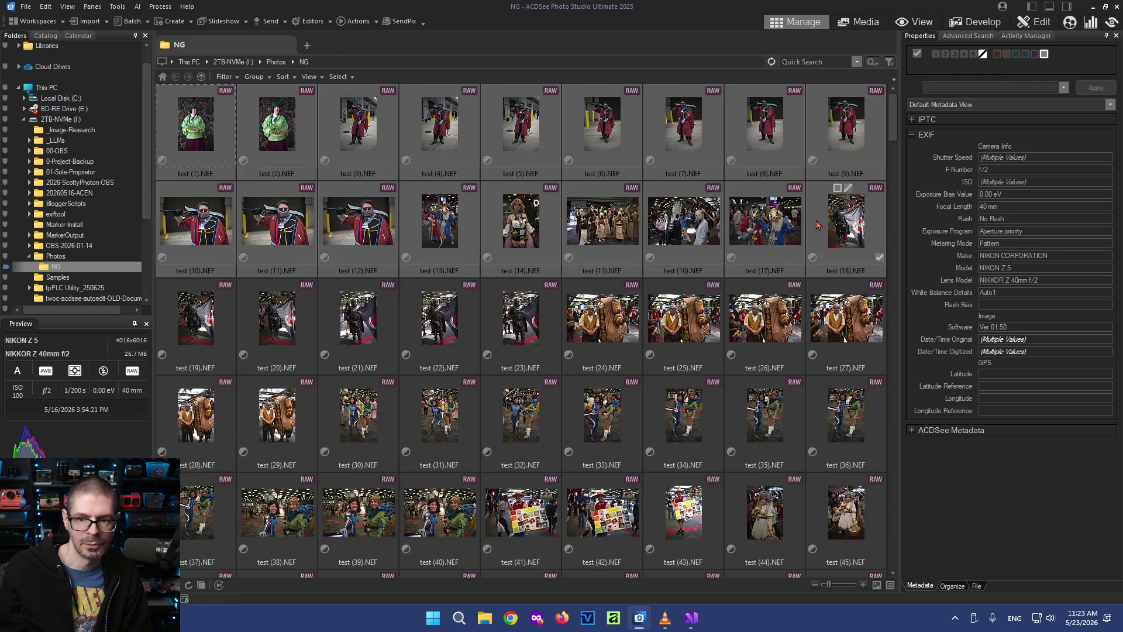
click(117, 7)
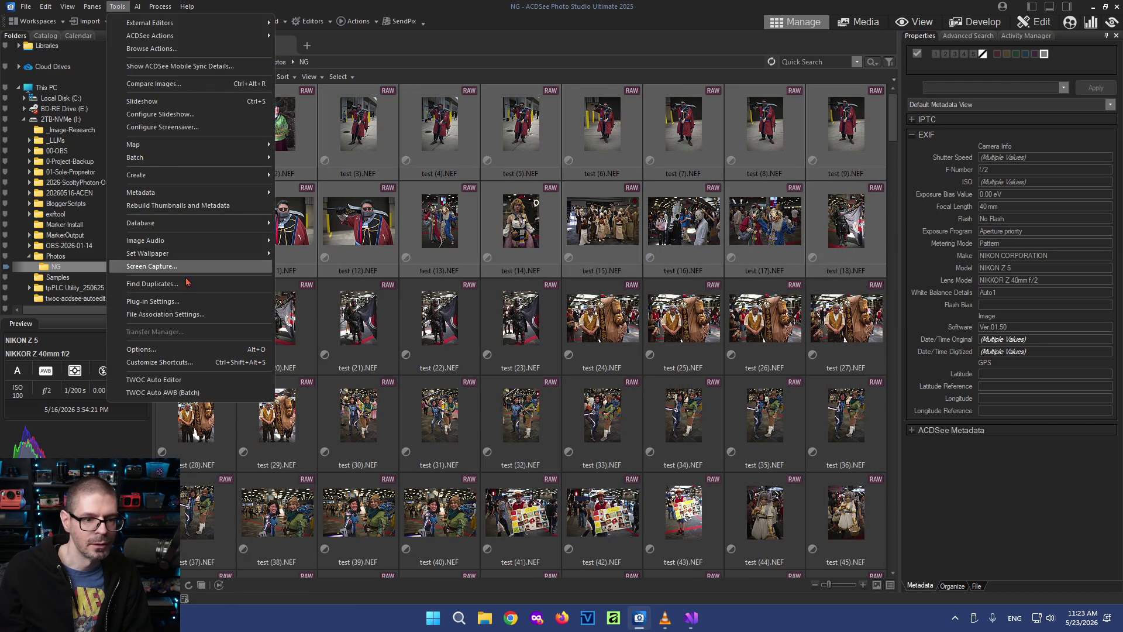
Run TWOC Auto Editor on test (1)–(18), then select test (19) through test (45)
click(183, 380)
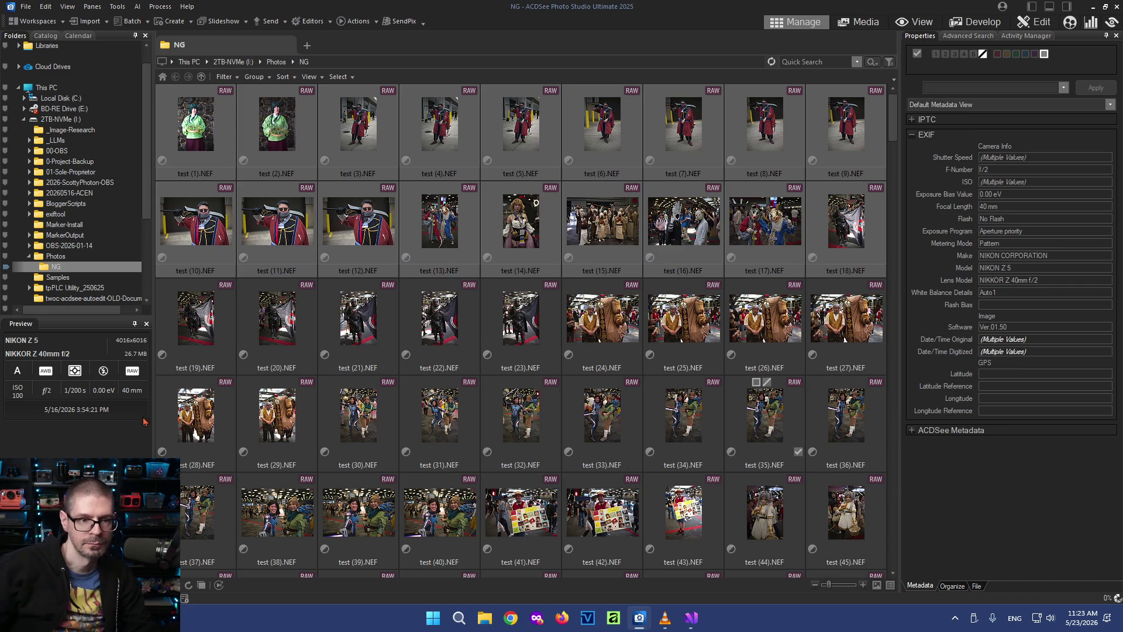
mouse_move(195, 318)
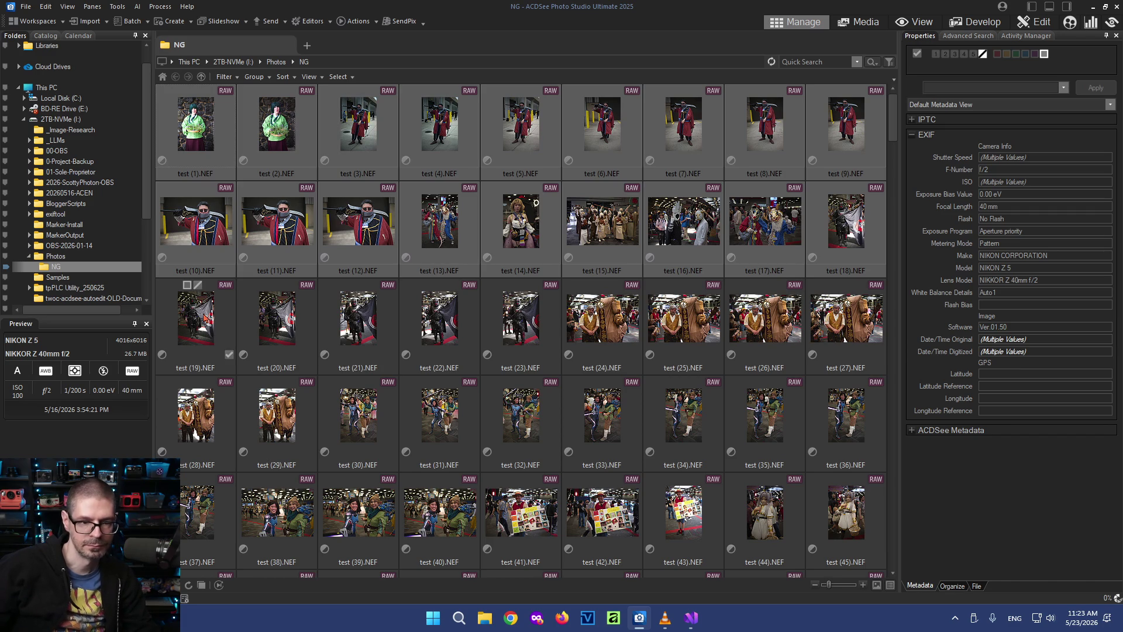
click(194, 318)
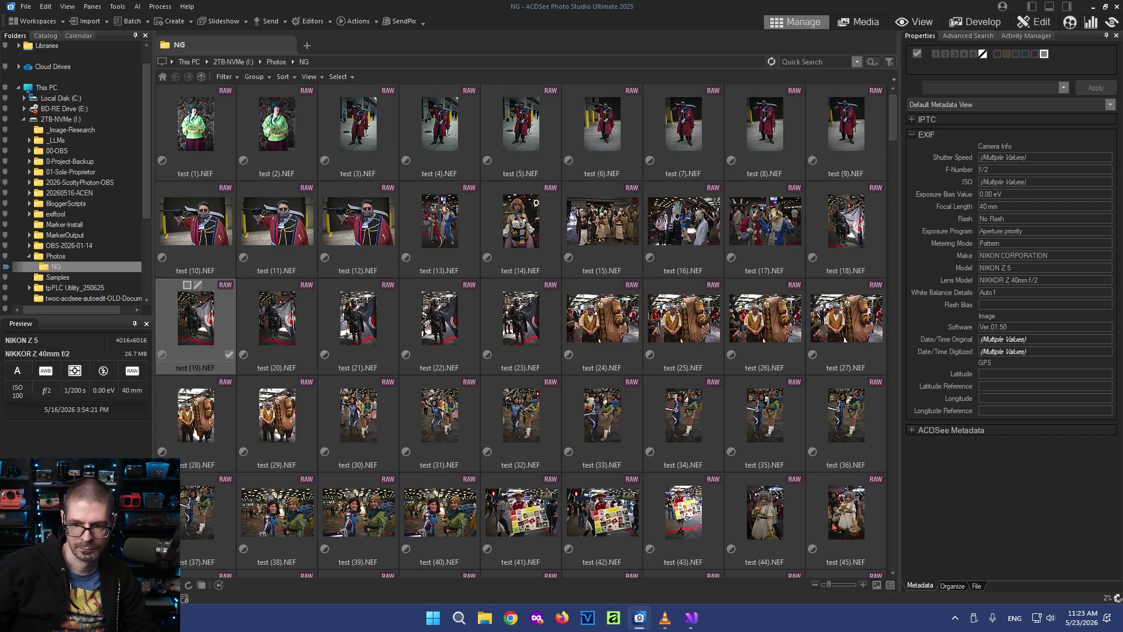
shift+click(847, 513)
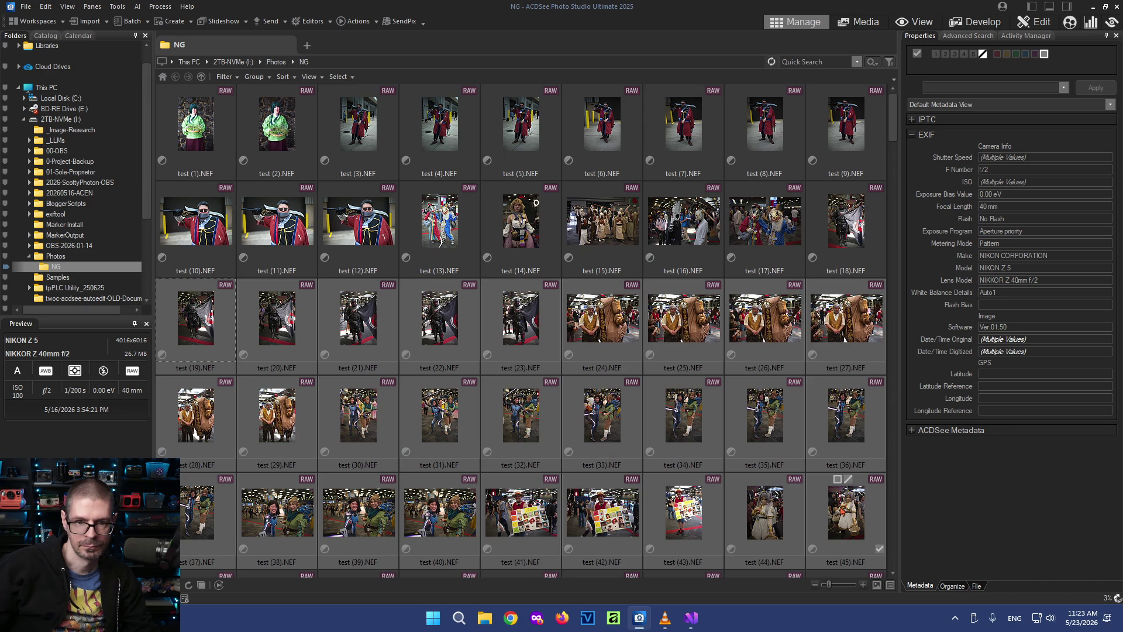
Restore photos test (19) through test (45) to their originals via Process > Restore to Original
right_click(841, 507)
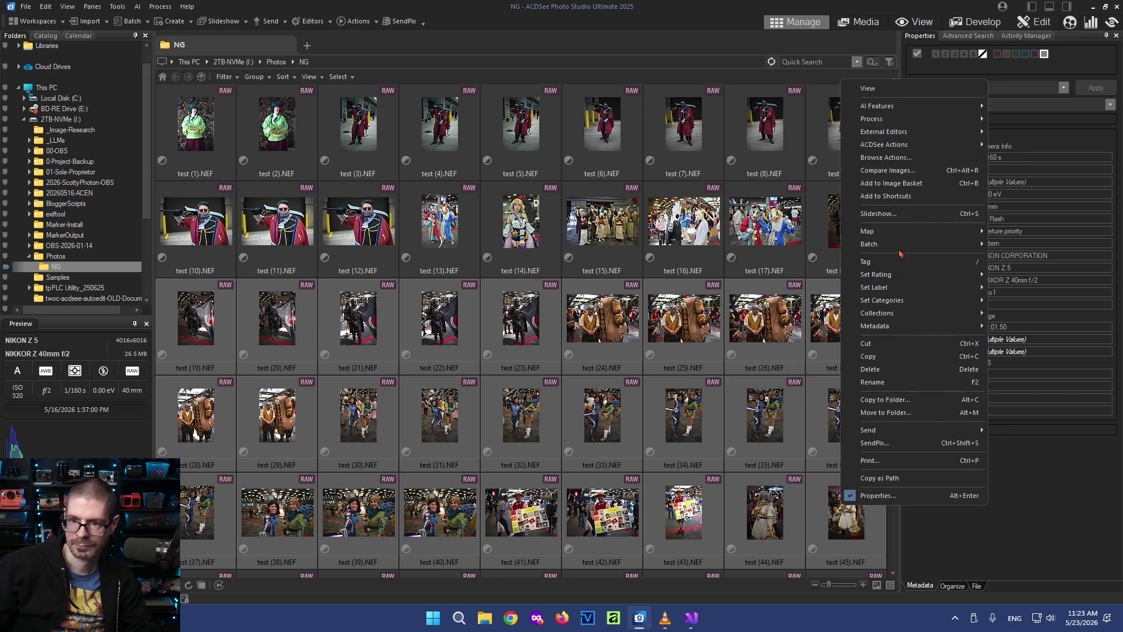
mouse_move(872, 119)
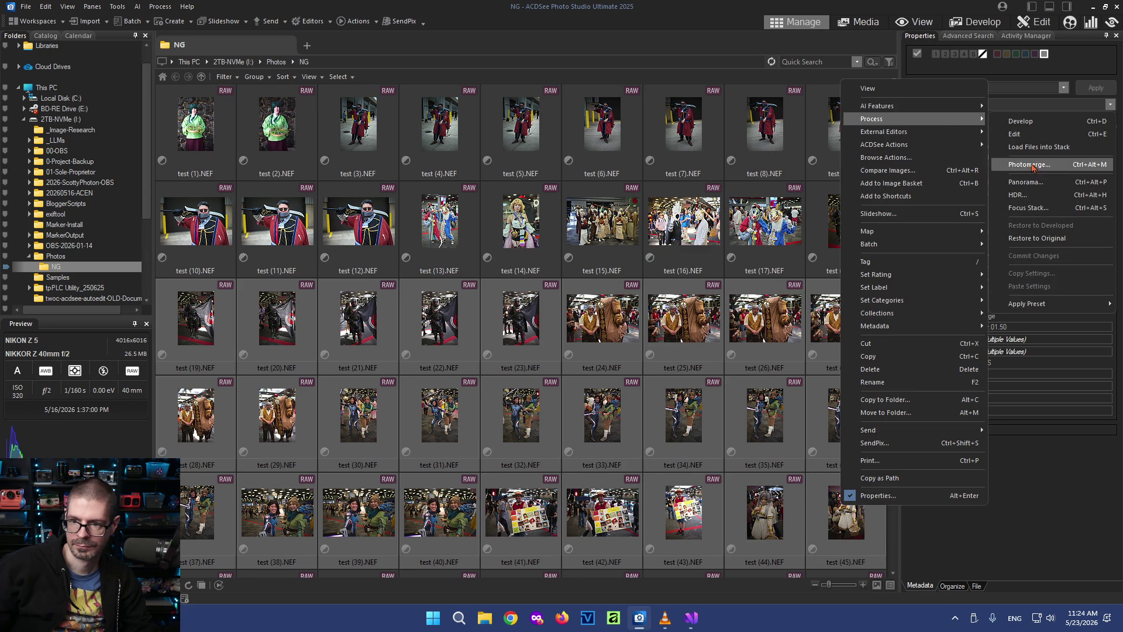
click(1037, 238)
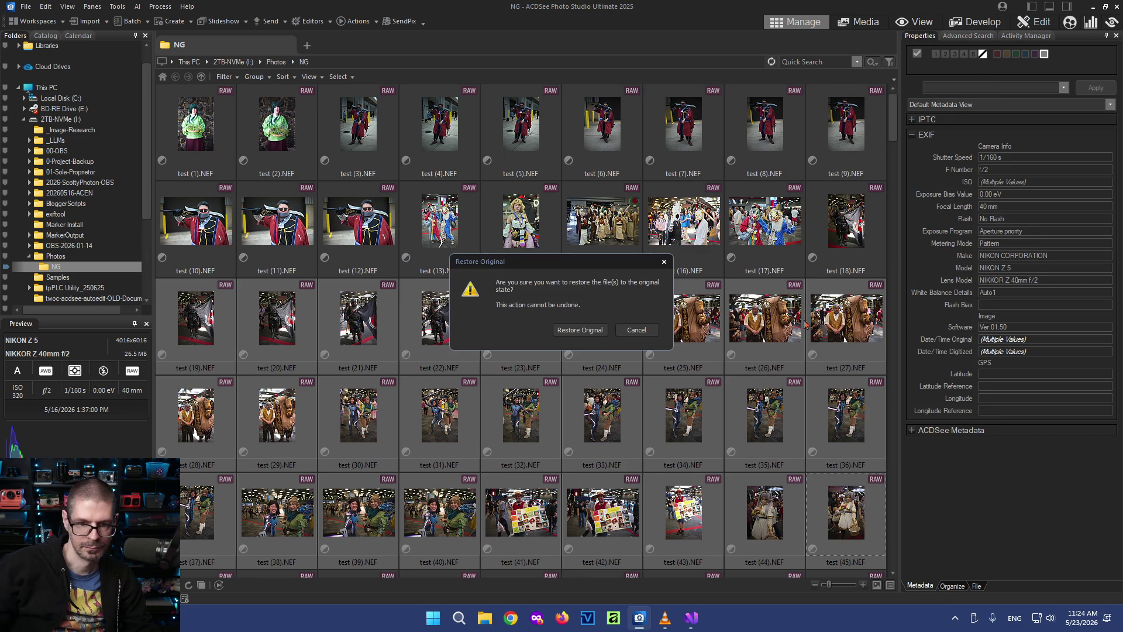
click(579, 329)
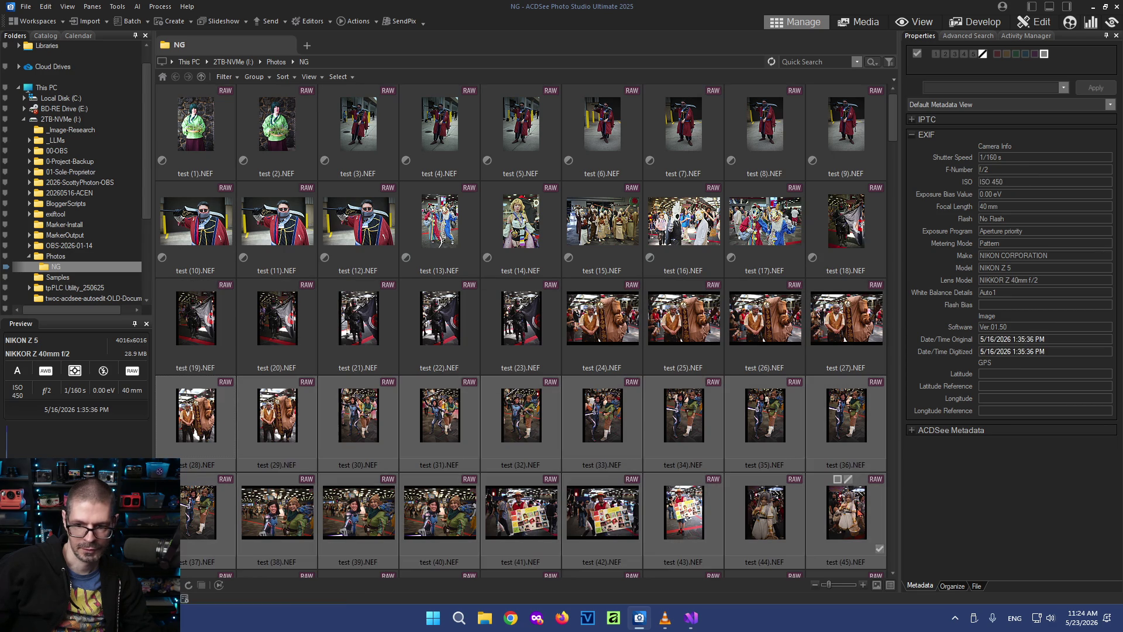
click(117, 7)
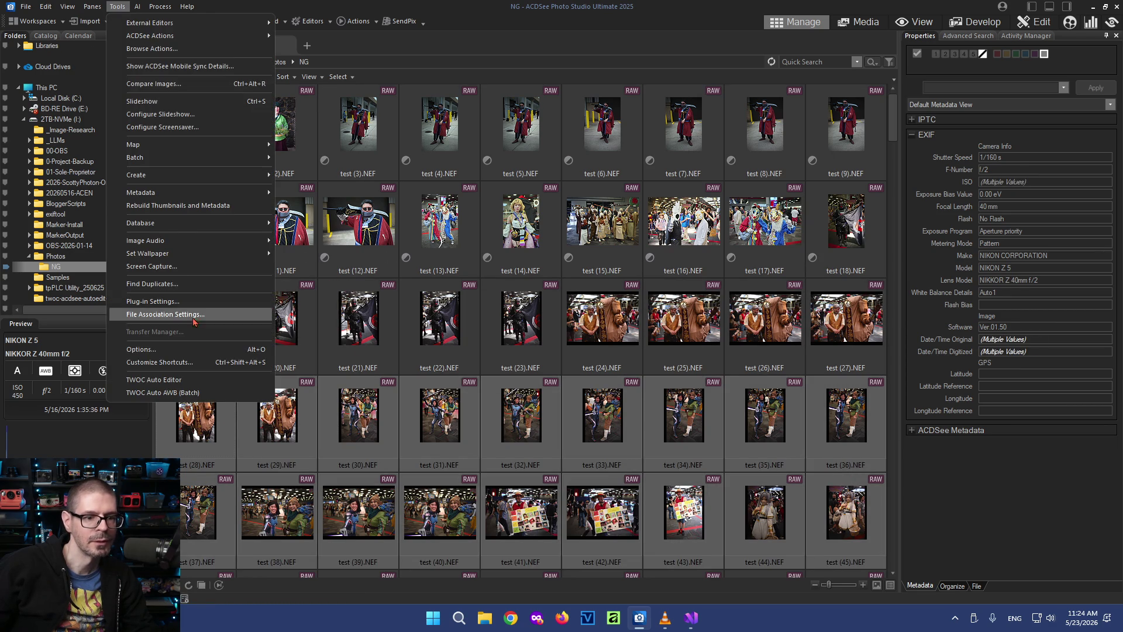
Run TWOC Auto Editor on test (19)–(45), then select test (44).NEF alone
click(202, 379)
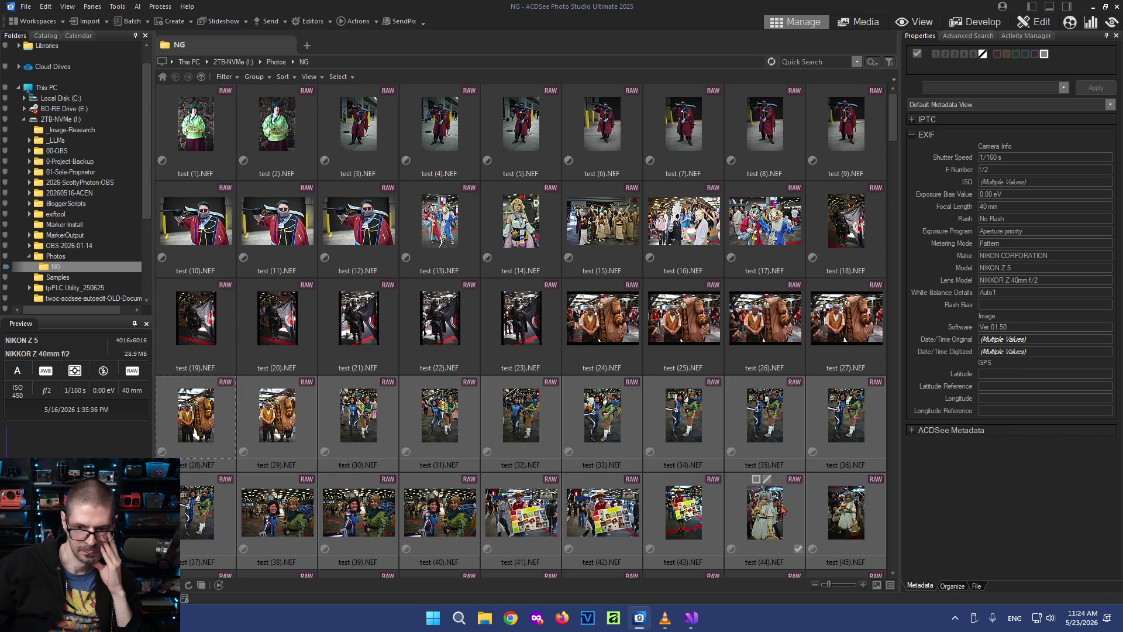
click(766, 512)
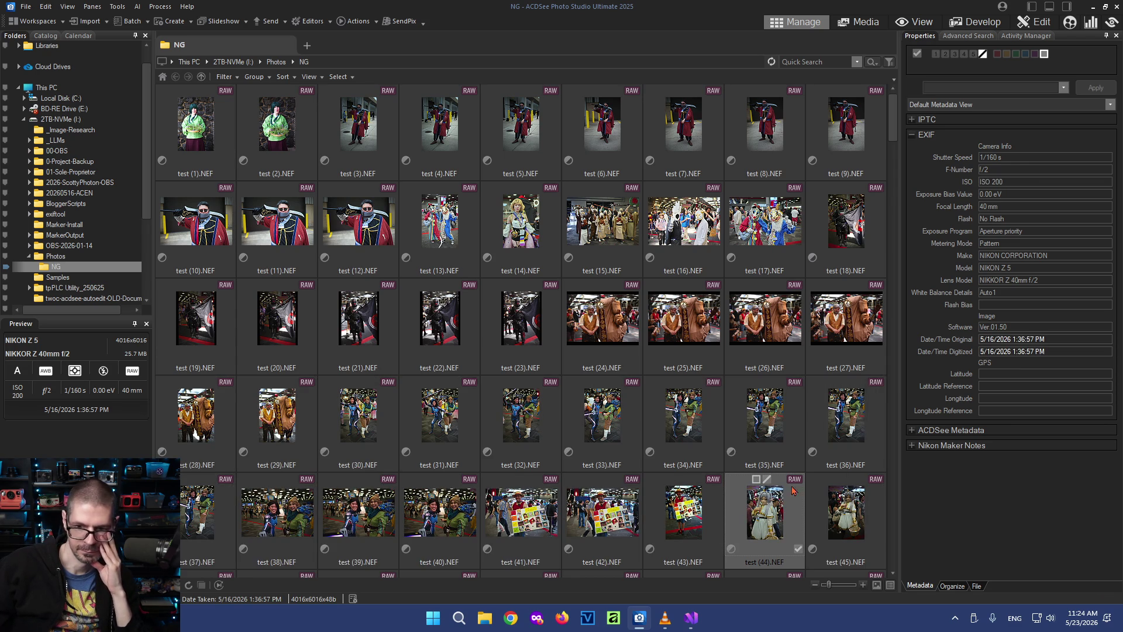
In Develop, toggle test (44)'s White Balance and Tone Curves off and on to compare
click(984, 20)
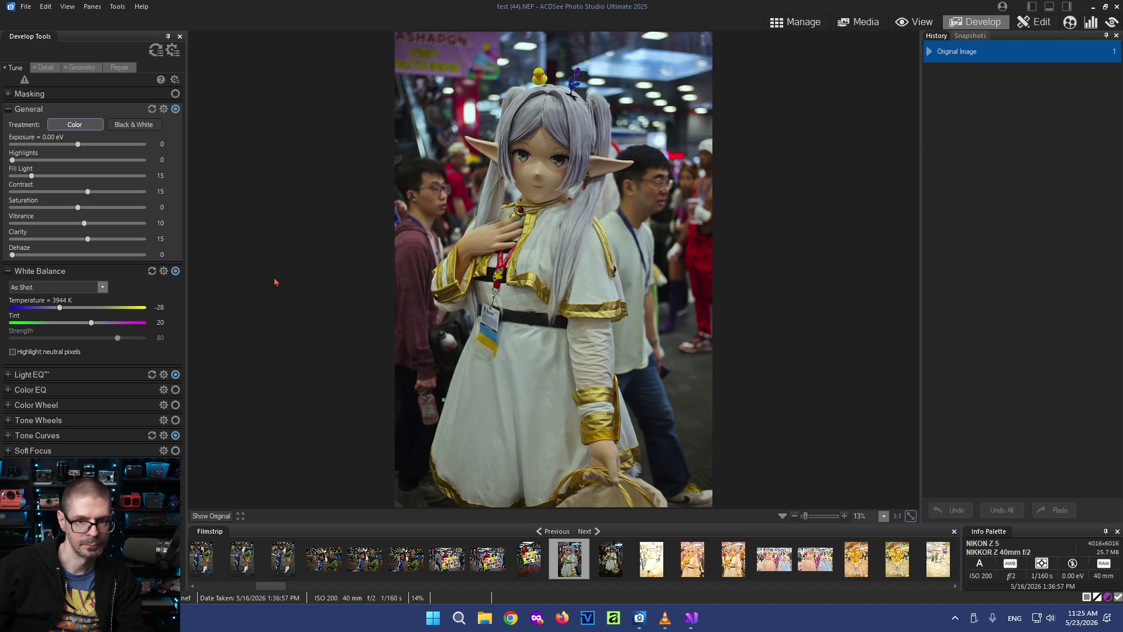
click(176, 271)
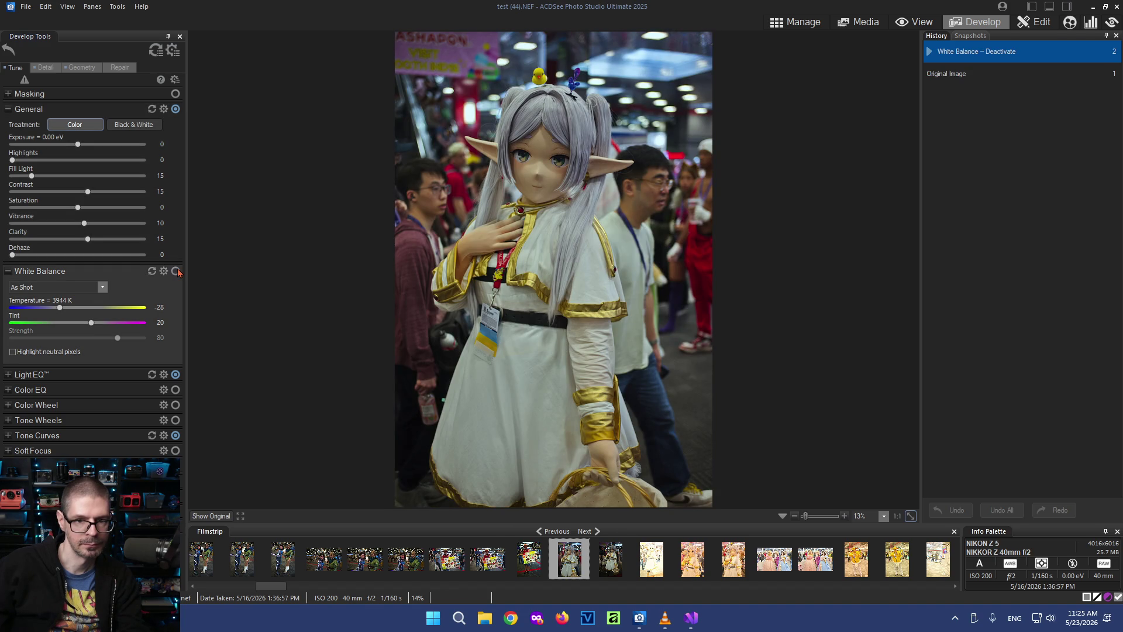
click(176, 271)
click(176, 270)
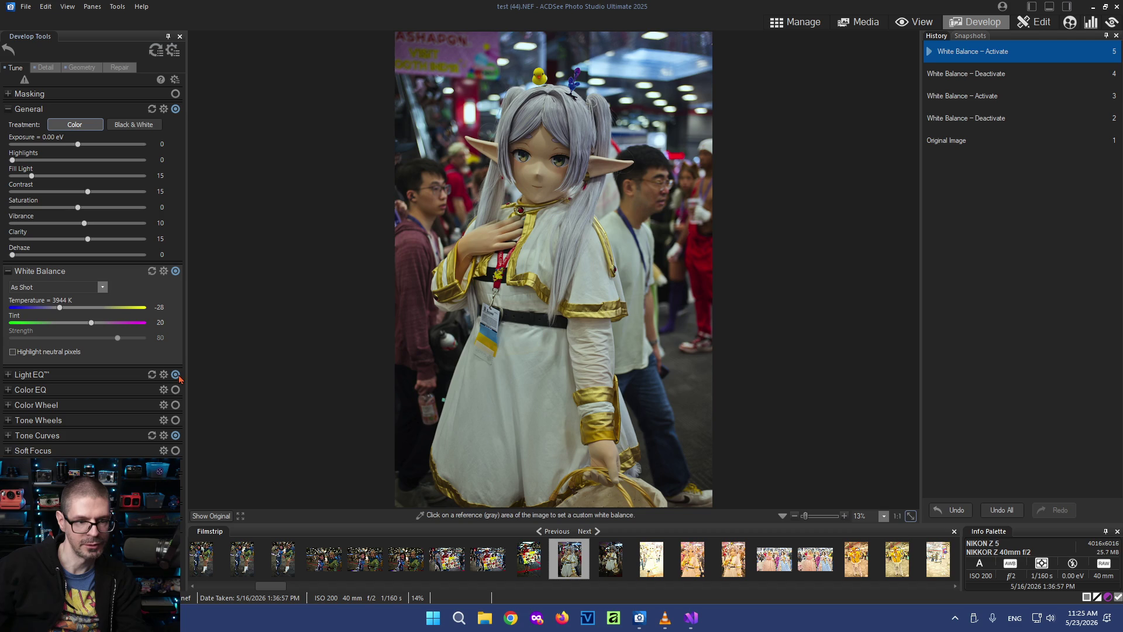
click(175, 436)
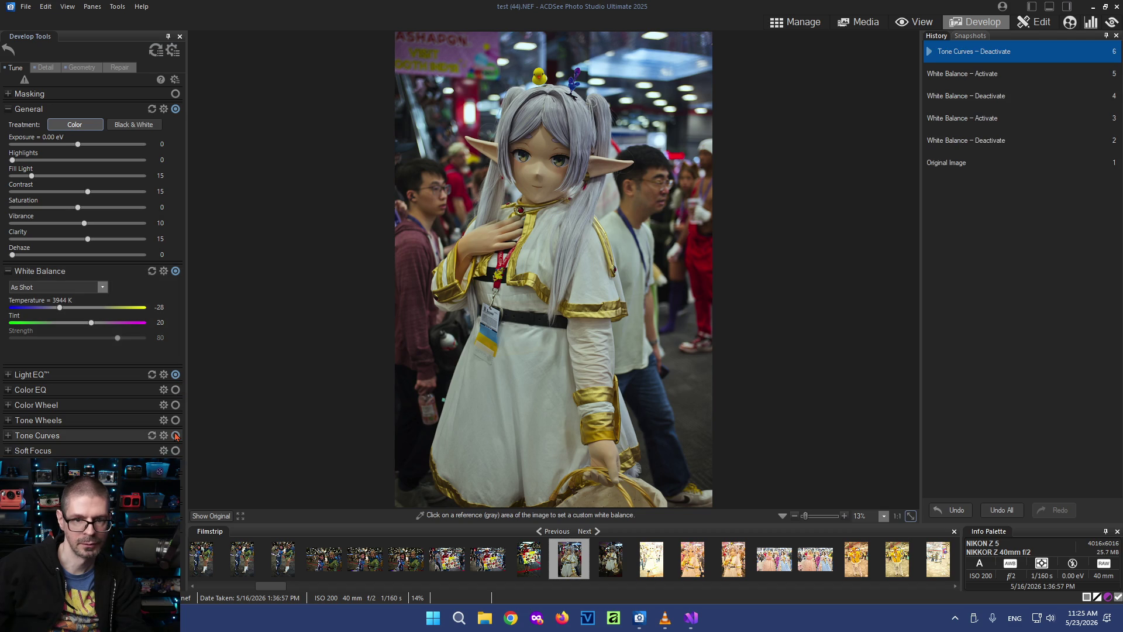
click(175, 435)
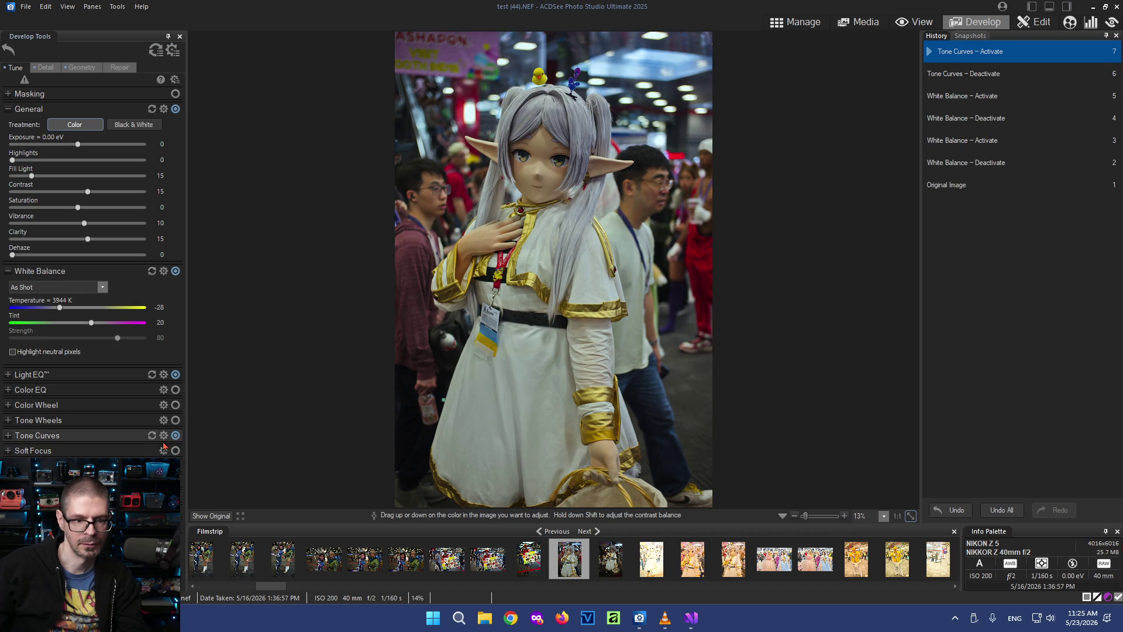
Expand the Tone Curves group and toggle its adjustment repeatedly to compare the photo
click(9, 436)
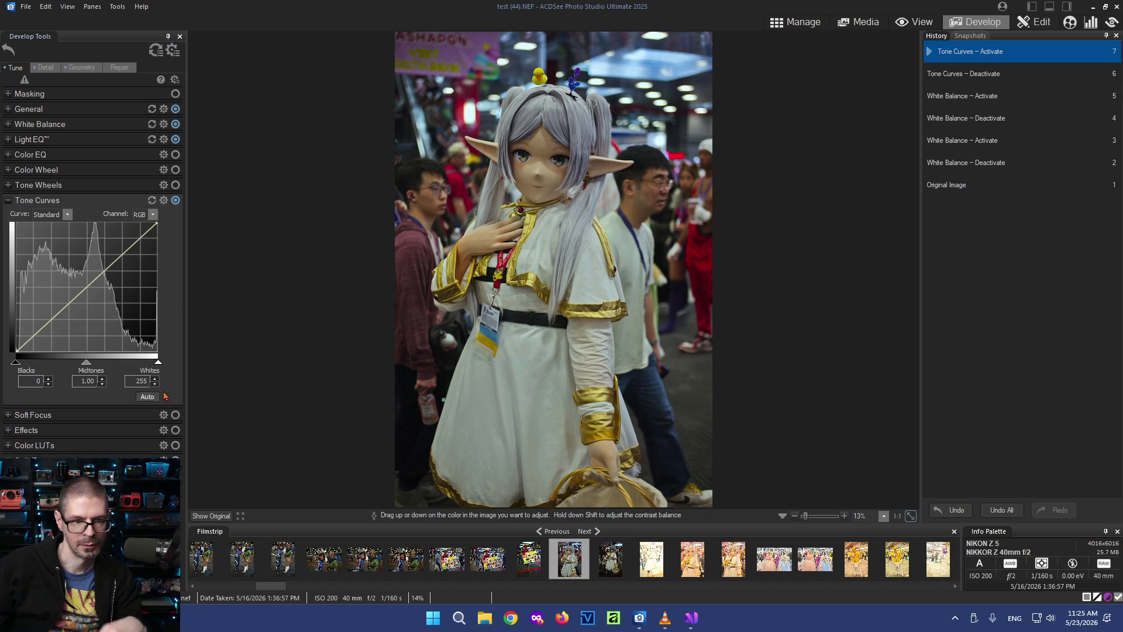
click(175, 201)
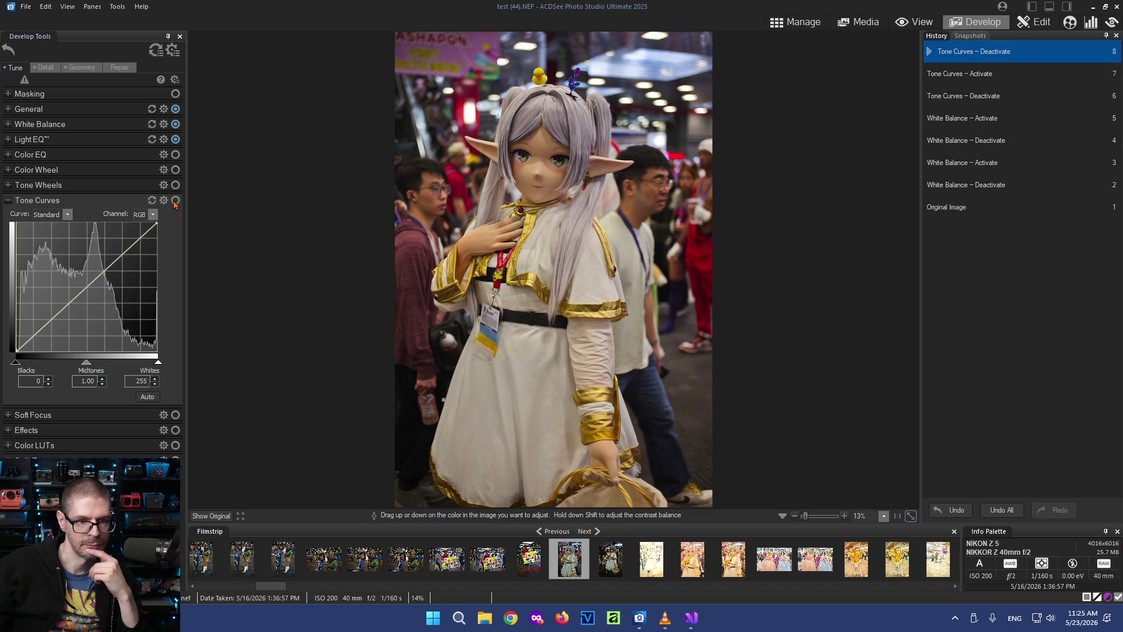
click(176, 200)
click(175, 201)
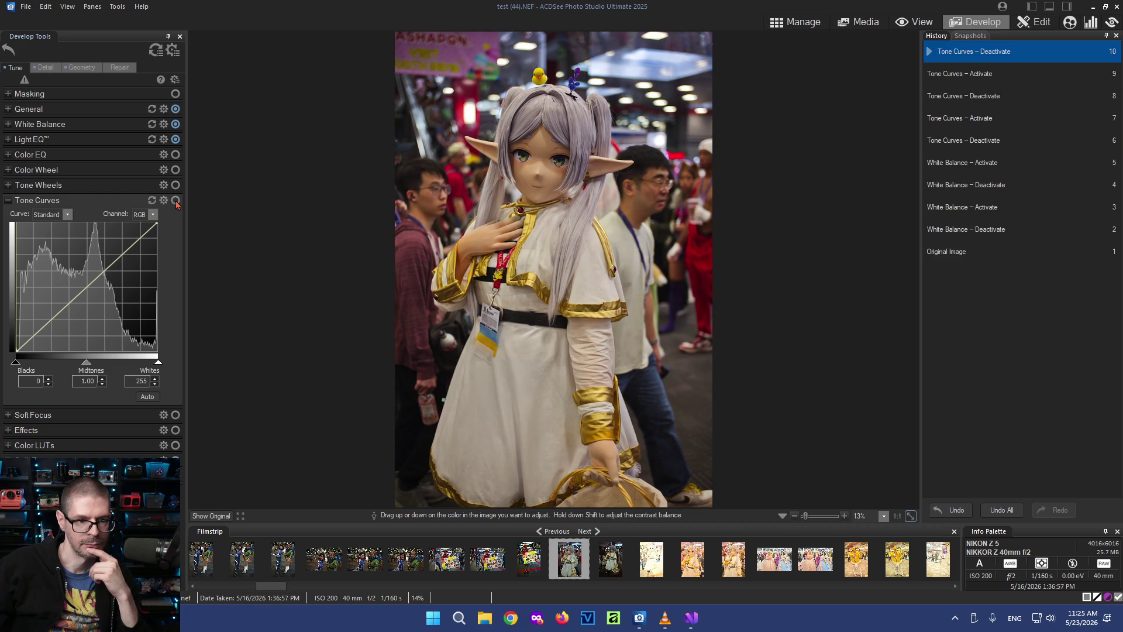
click(176, 200)
click(175, 200)
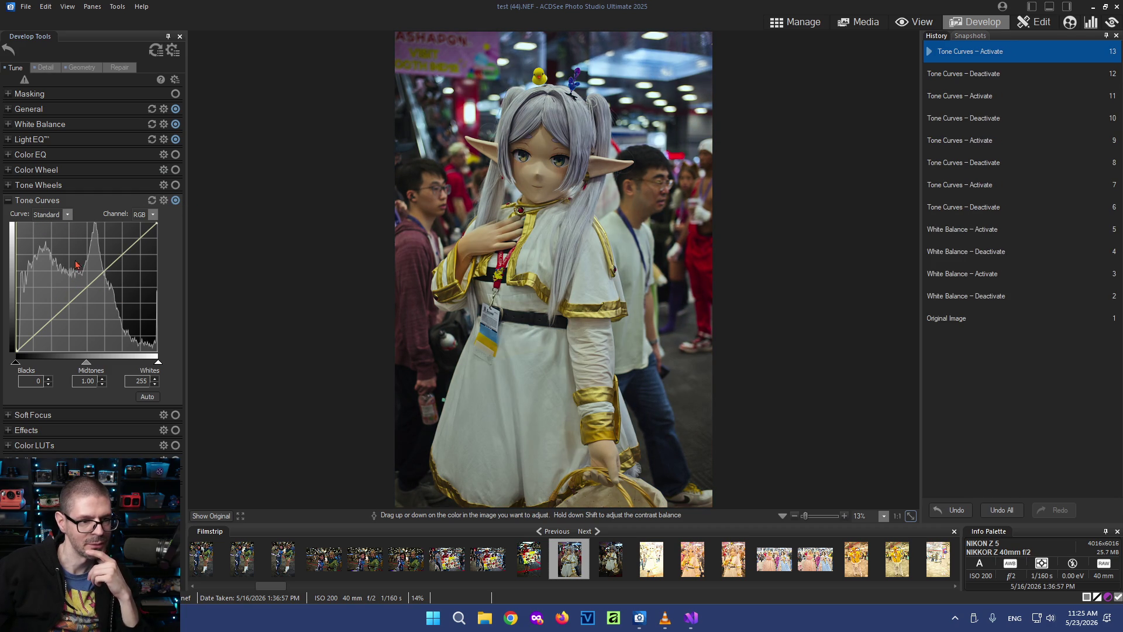
Try the Camera curve preset and the red channel curve, toggling Tone Curves to compare
click(68, 214)
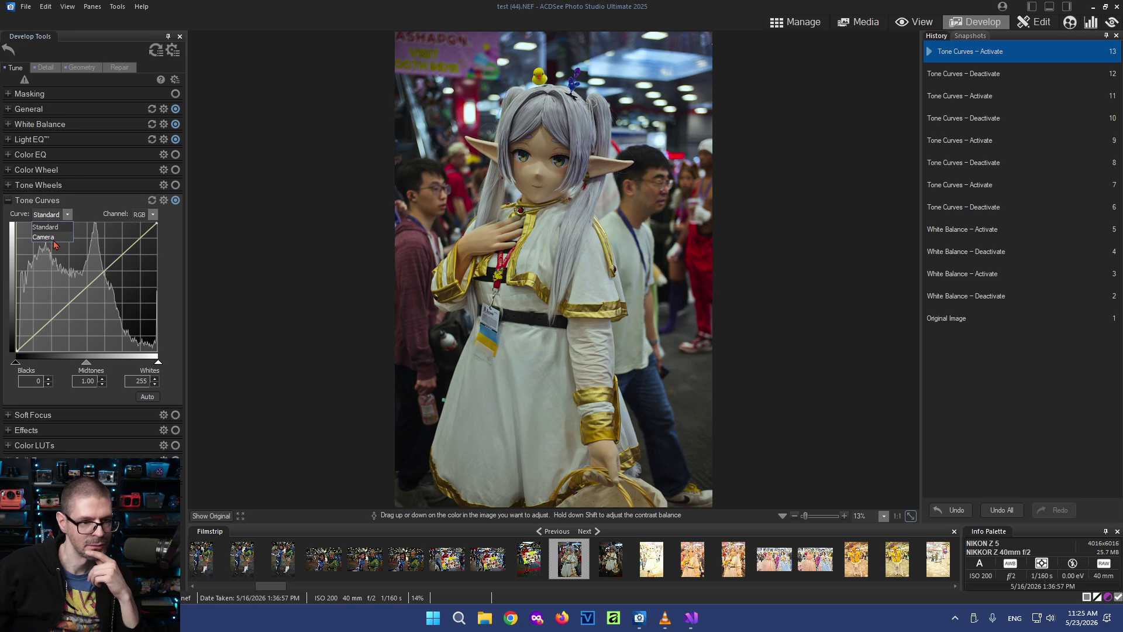
click(44, 237)
click(175, 200)
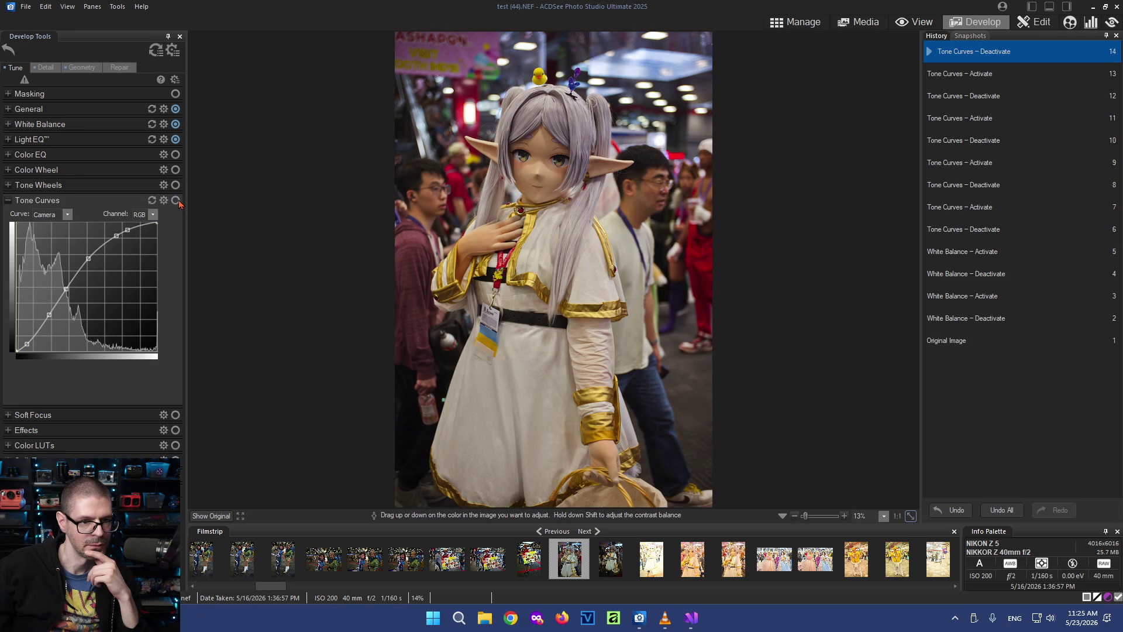
click(175, 200)
click(153, 215)
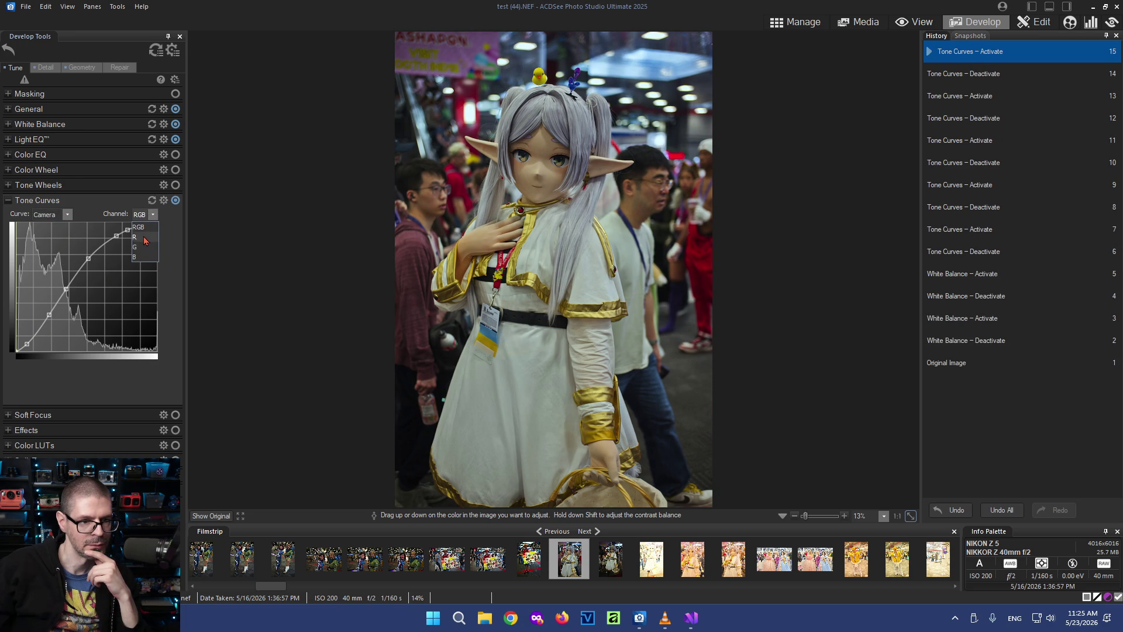
click(146, 238)
click(175, 200)
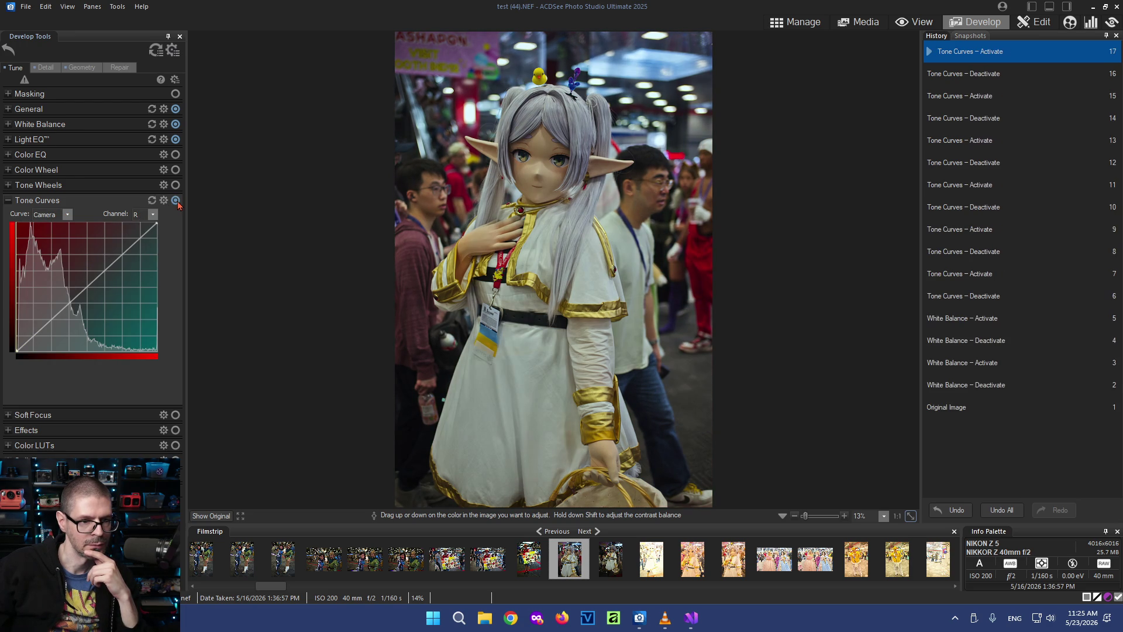
Try the blue channel curve, restore the Standard curve and collapse the Tone Curves group
click(154, 214)
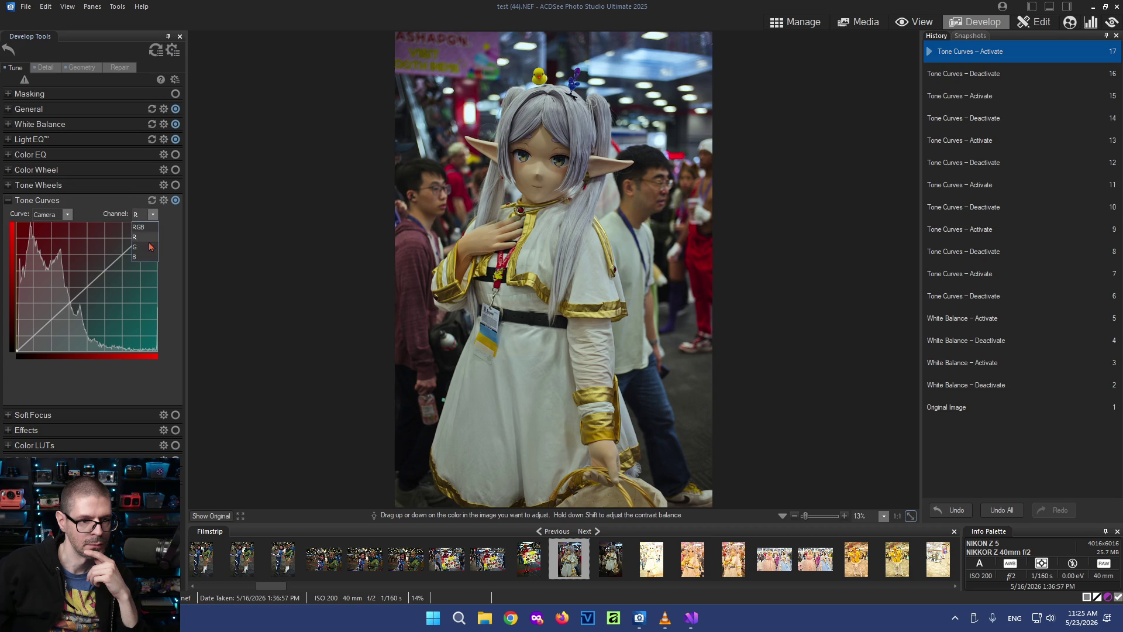
click(143, 258)
click(175, 201)
click(67, 214)
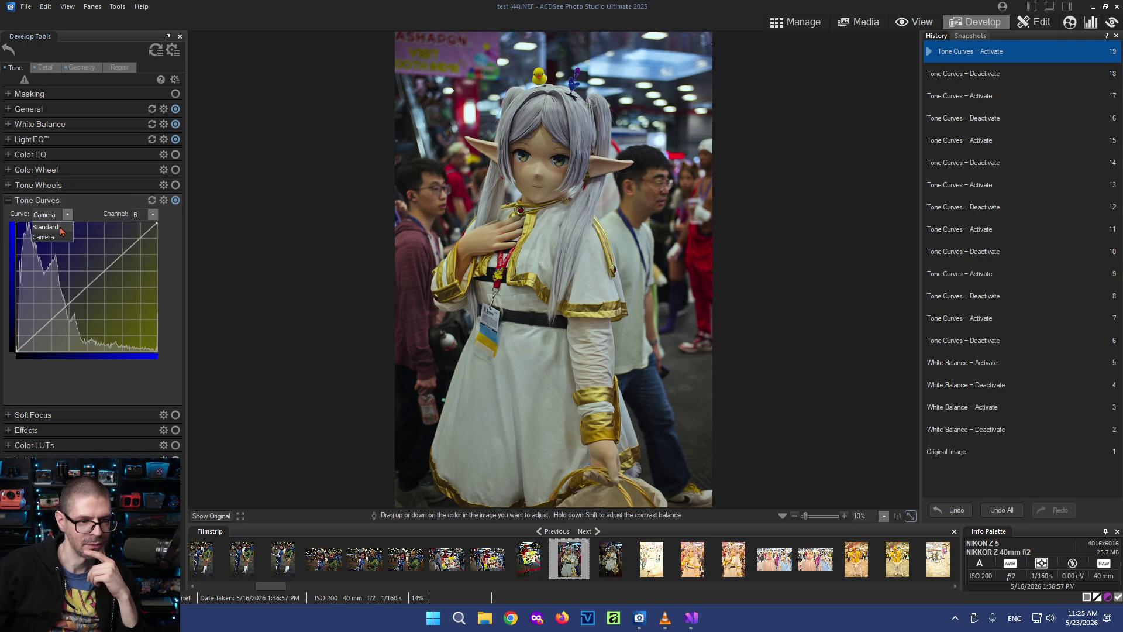
click(61, 226)
click(176, 201)
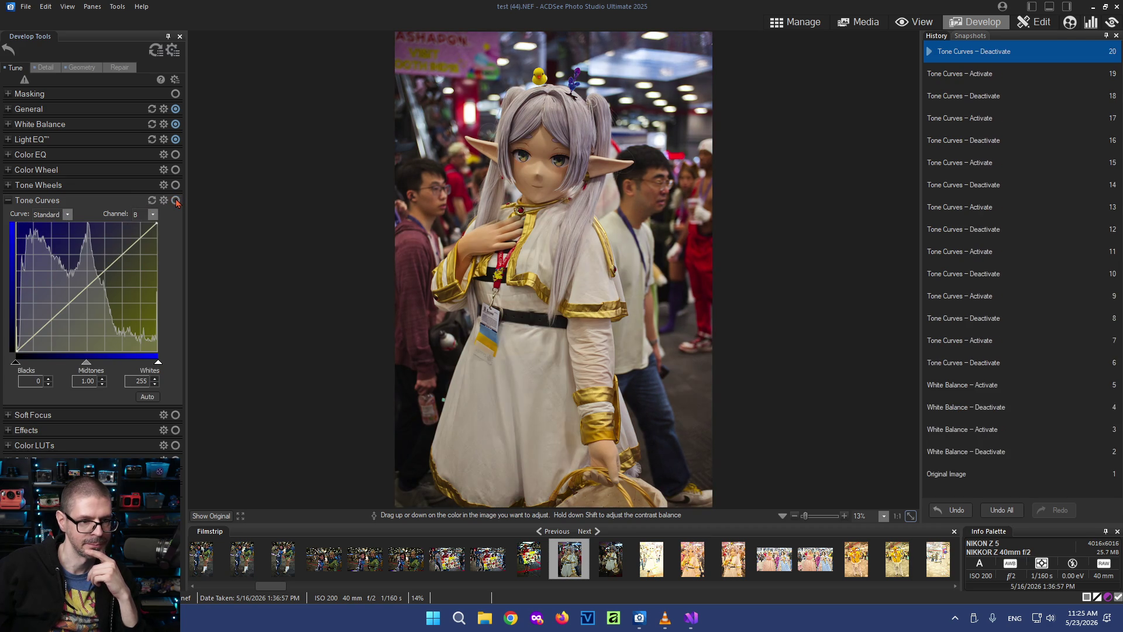
click(10, 202)
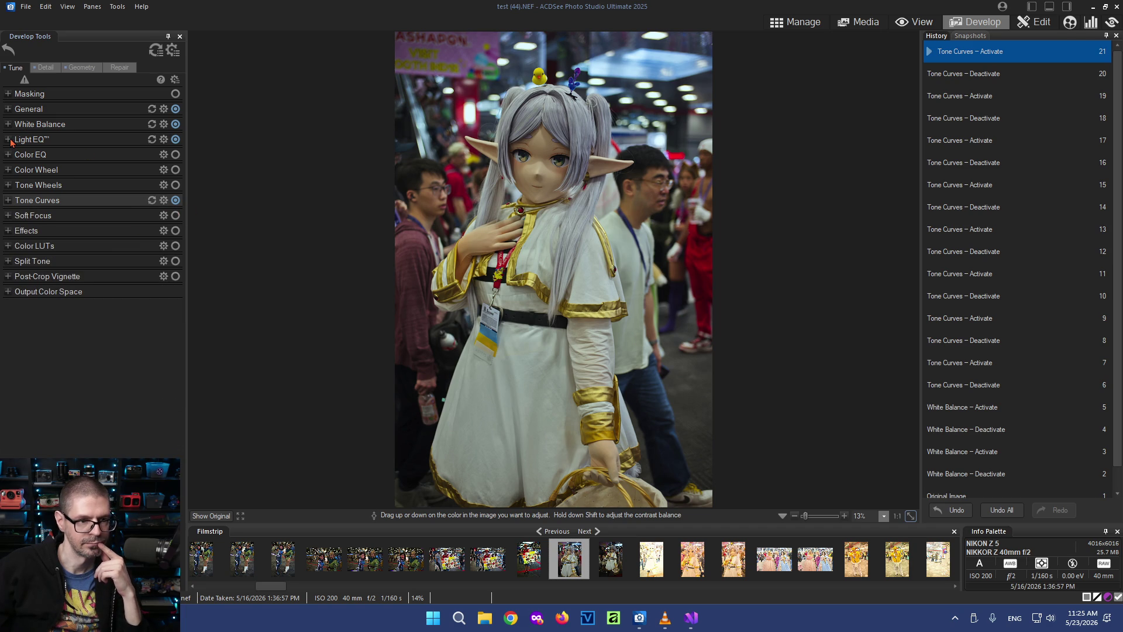
click(9, 140)
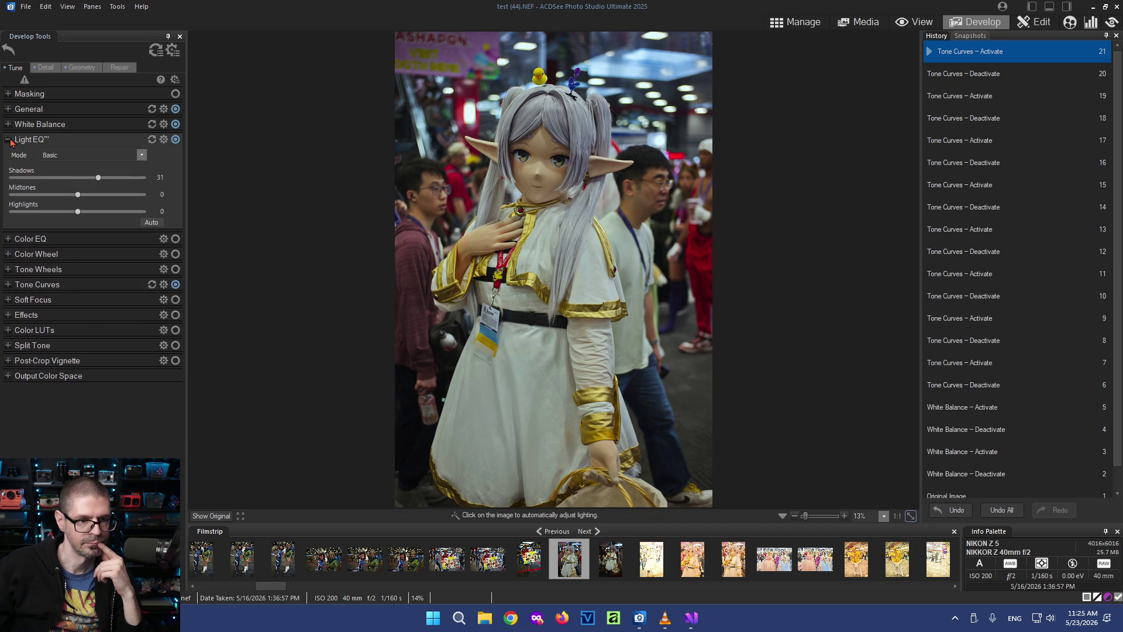
click(175, 140)
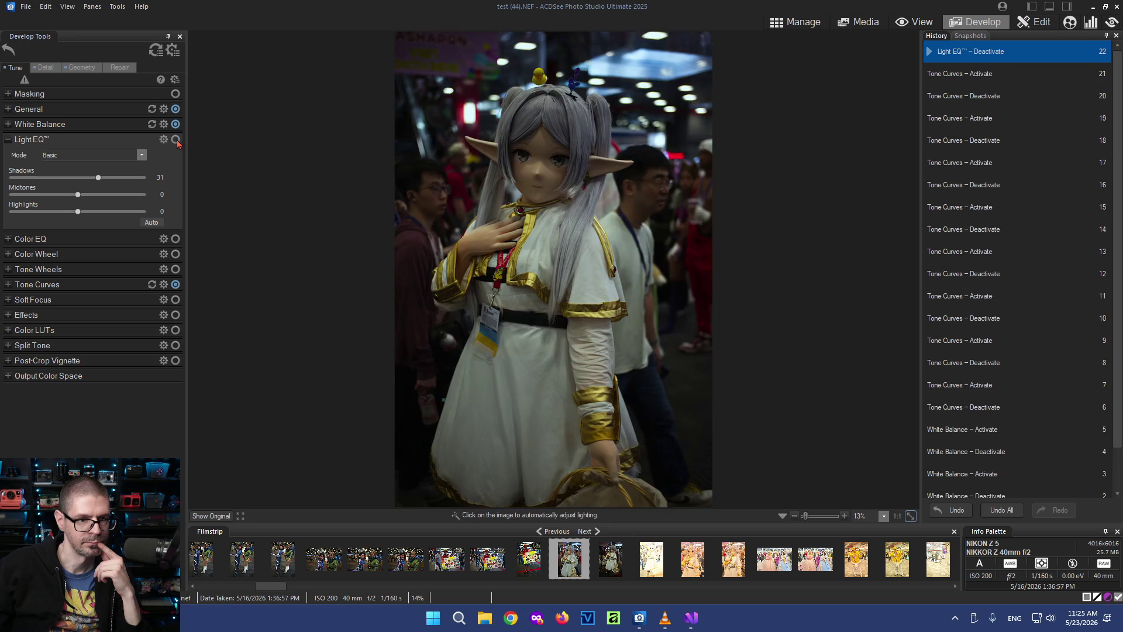
click(176, 140)
click(9, 140)
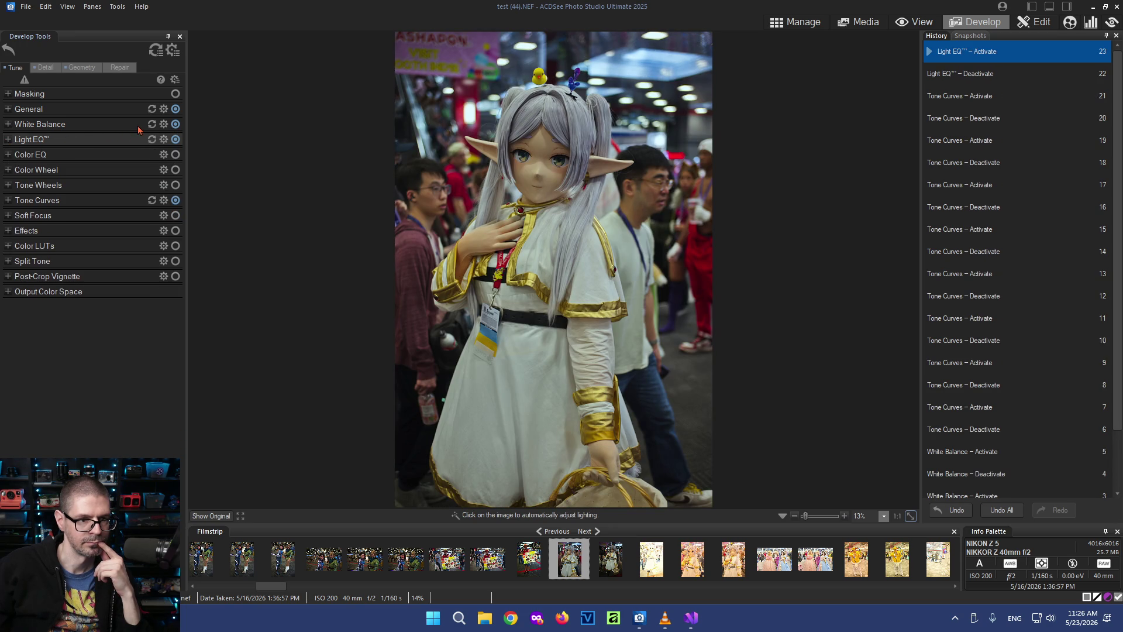
click(176, 123)
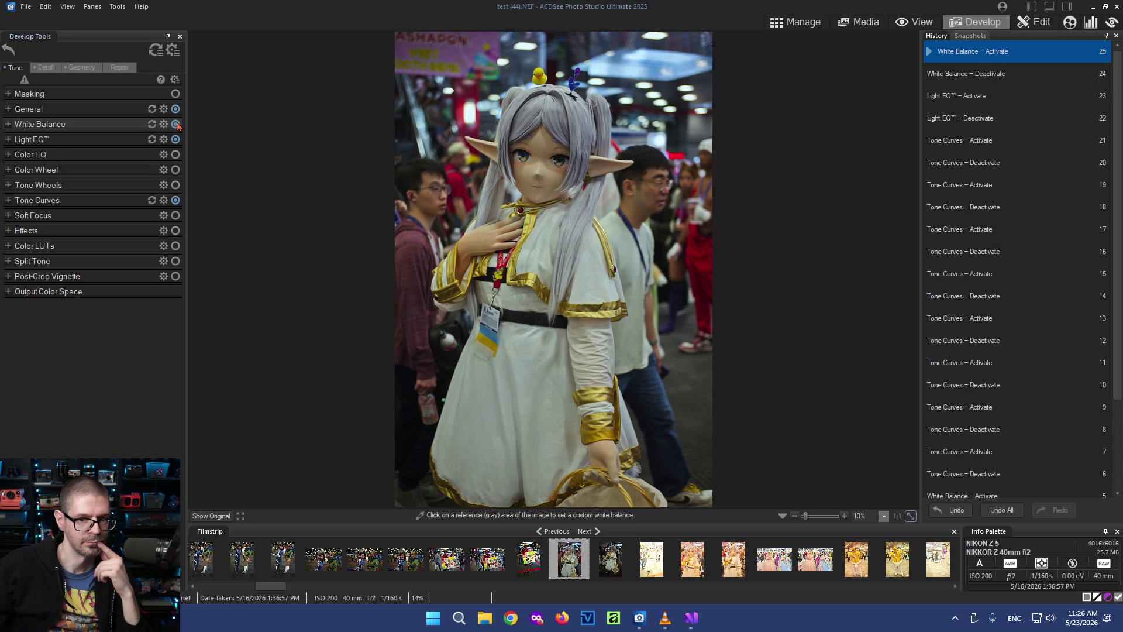
click(176, 200)
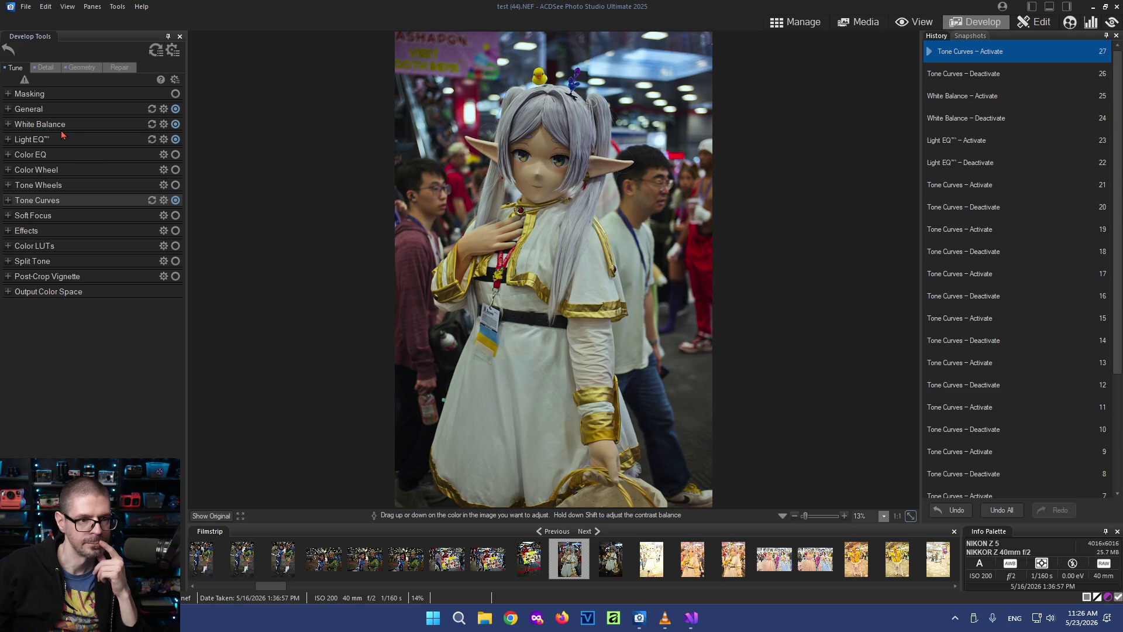
click(8, 109)
click(177, 109)
click(175, 109)
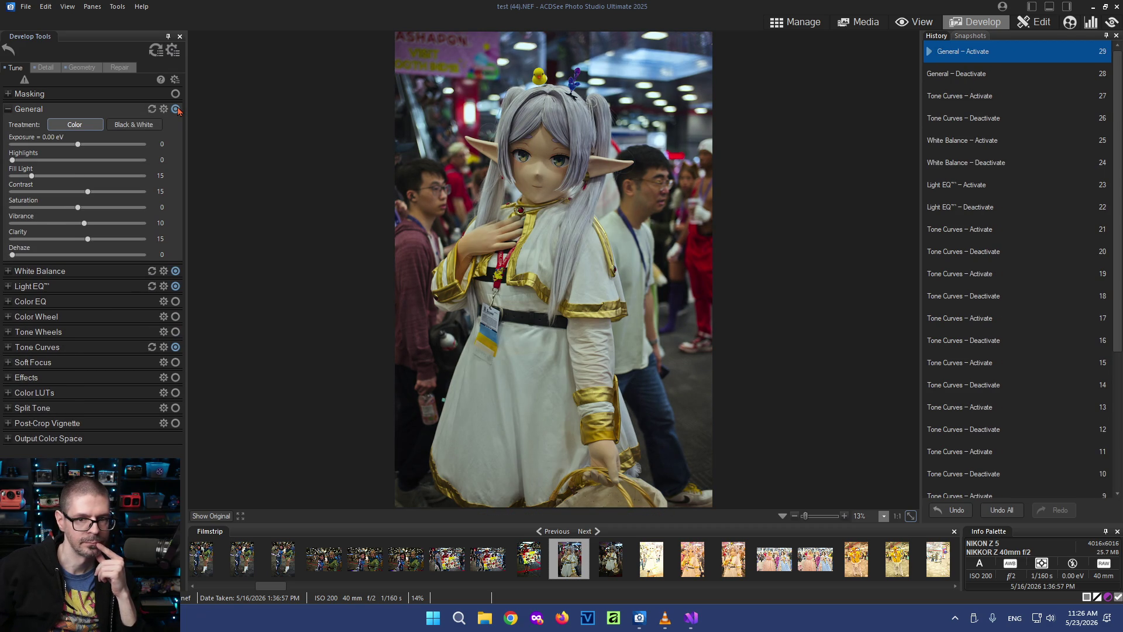
click(176, 108)
click(177, 109)
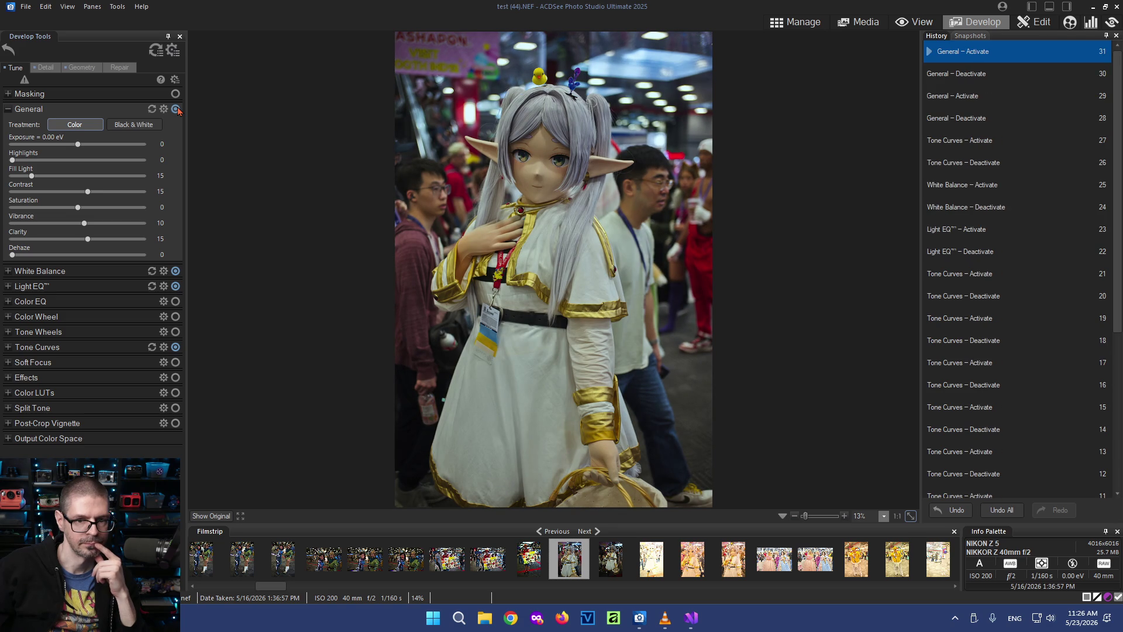
click(175, 109)
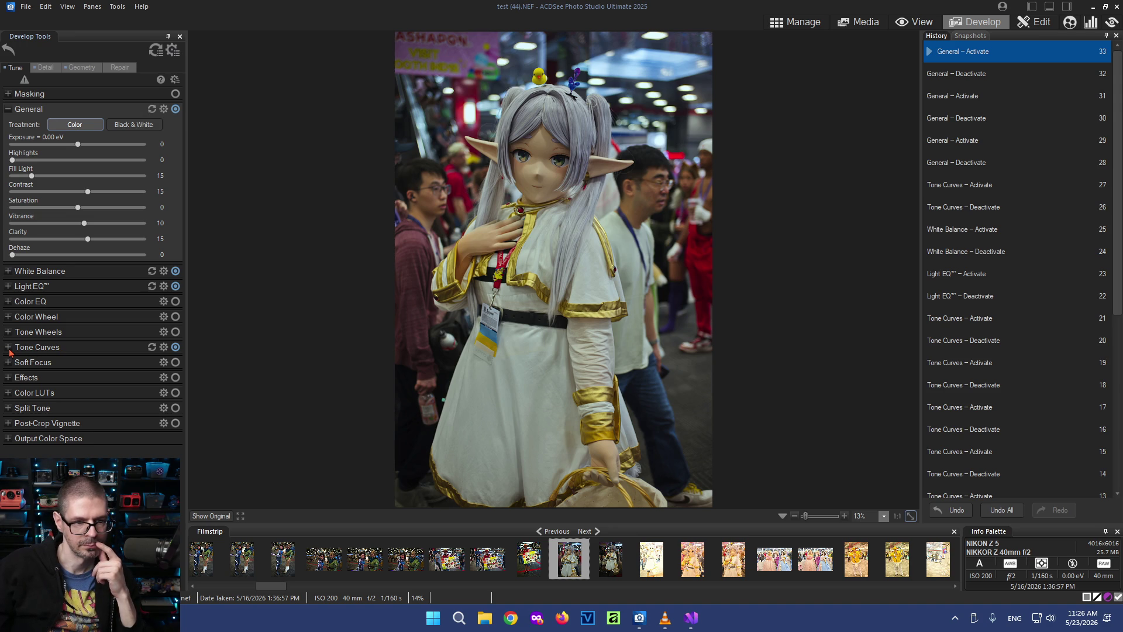
click(176, 348)
click(176, 348)
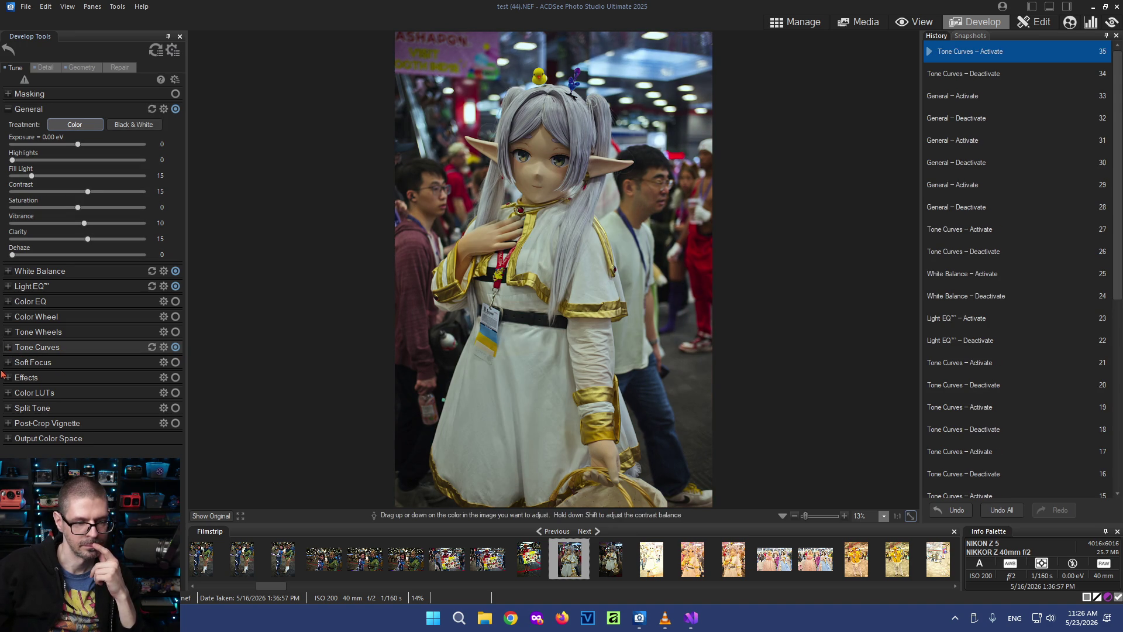
click(9, 303)
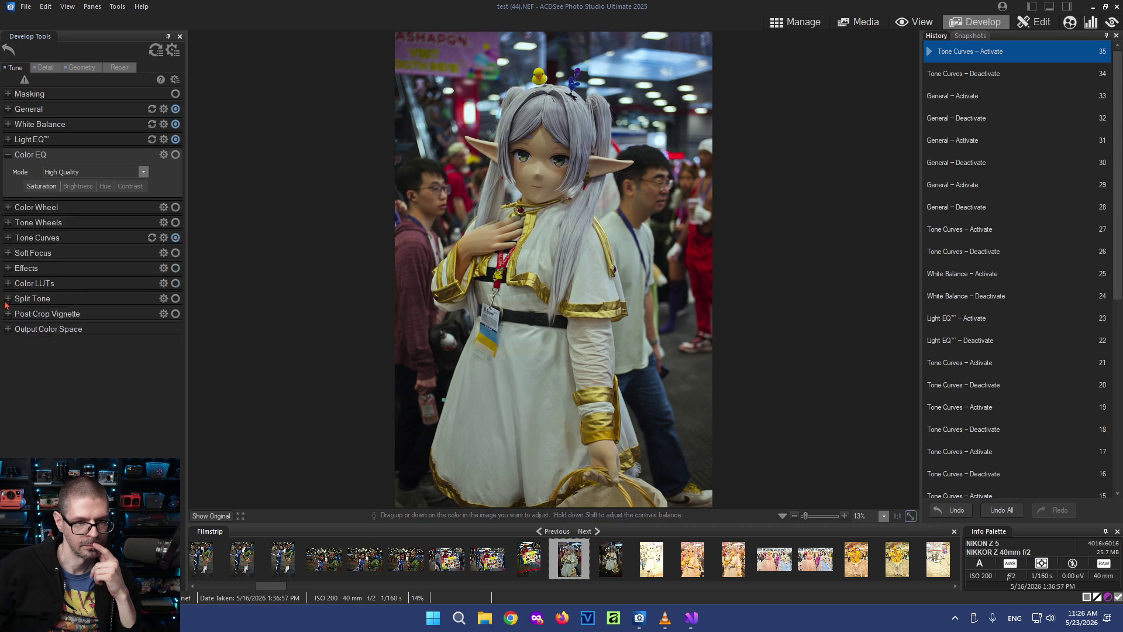
click(130, 185)
click(78, 186)
click(42, 186)
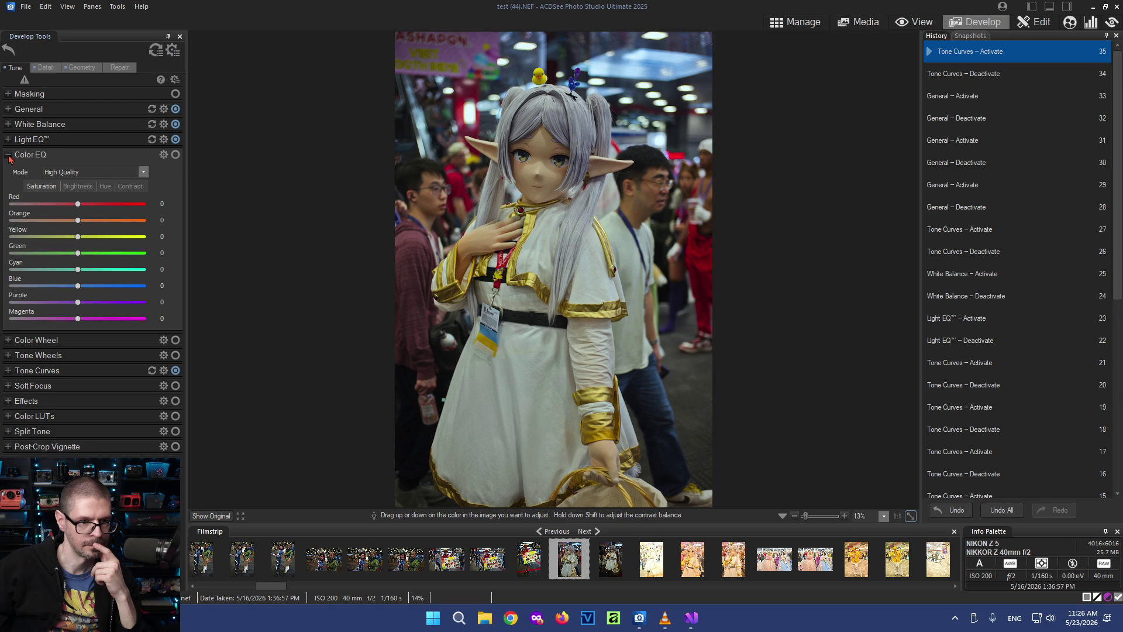
click(25, 157)
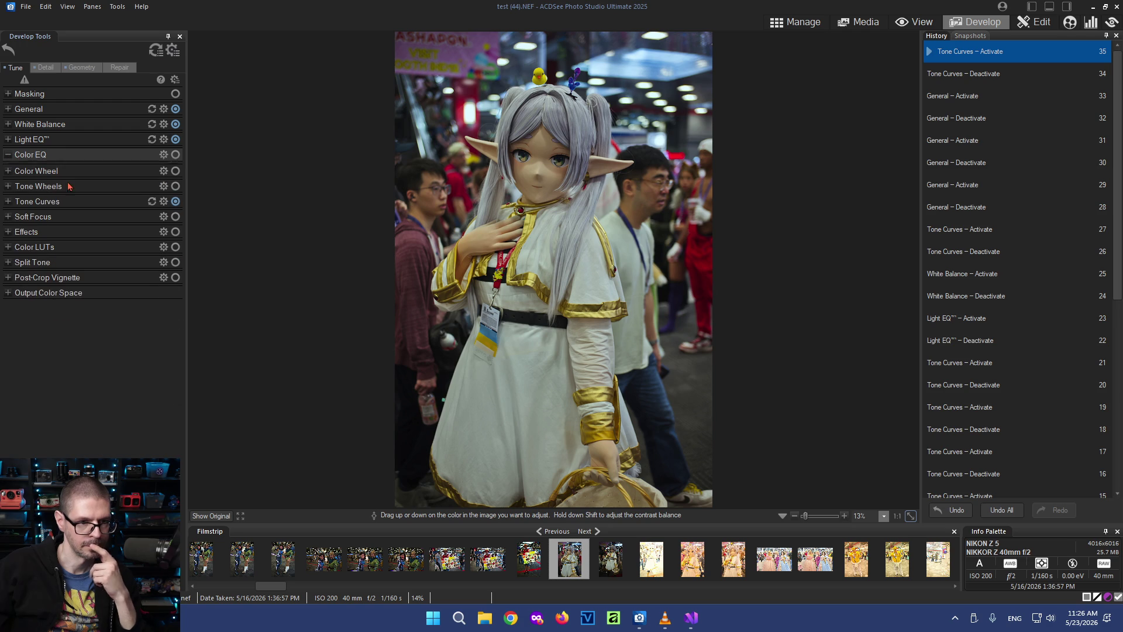
click(10, 201)
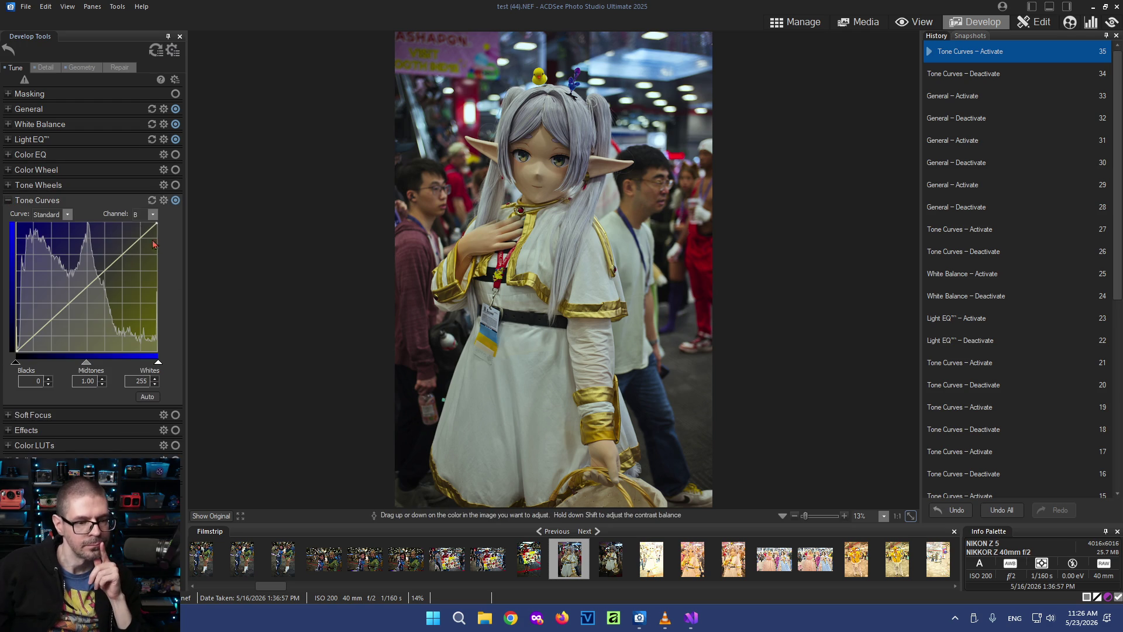
Set the tone curve channel to RGB and toggle Tone Curves to compare the cosplay photo
click(152, 215)
click(142, 225)
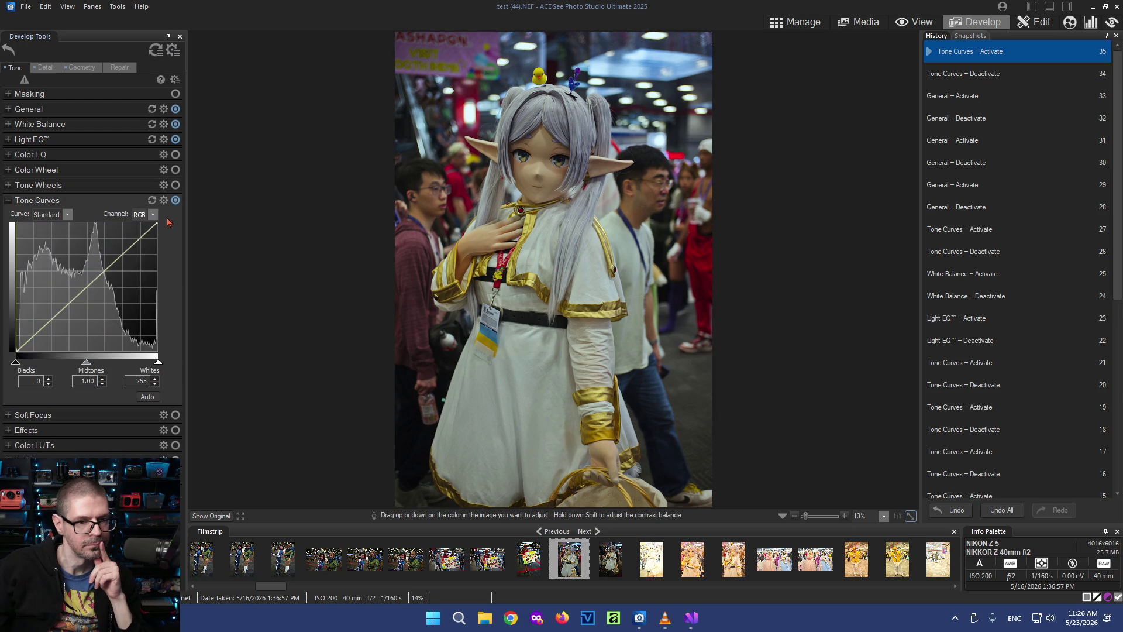
click(175, 201)
click(175, 200)
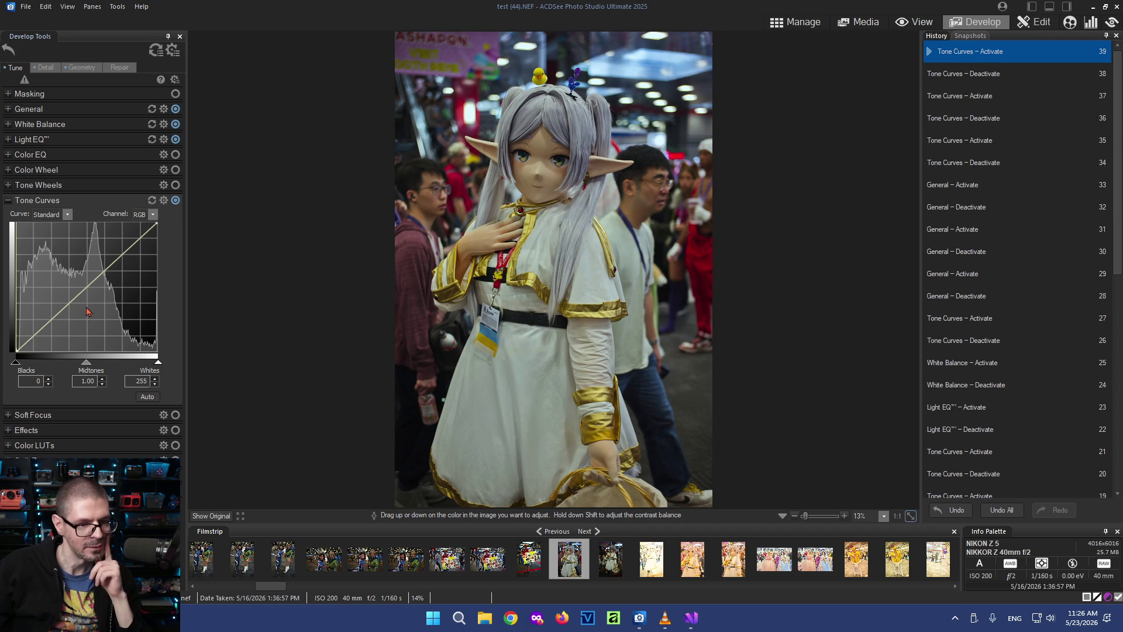
click(175, 200)
click(176, 200)
Try the Camera curve preset, compare it, then return to the Standard curve
click(55, 214)
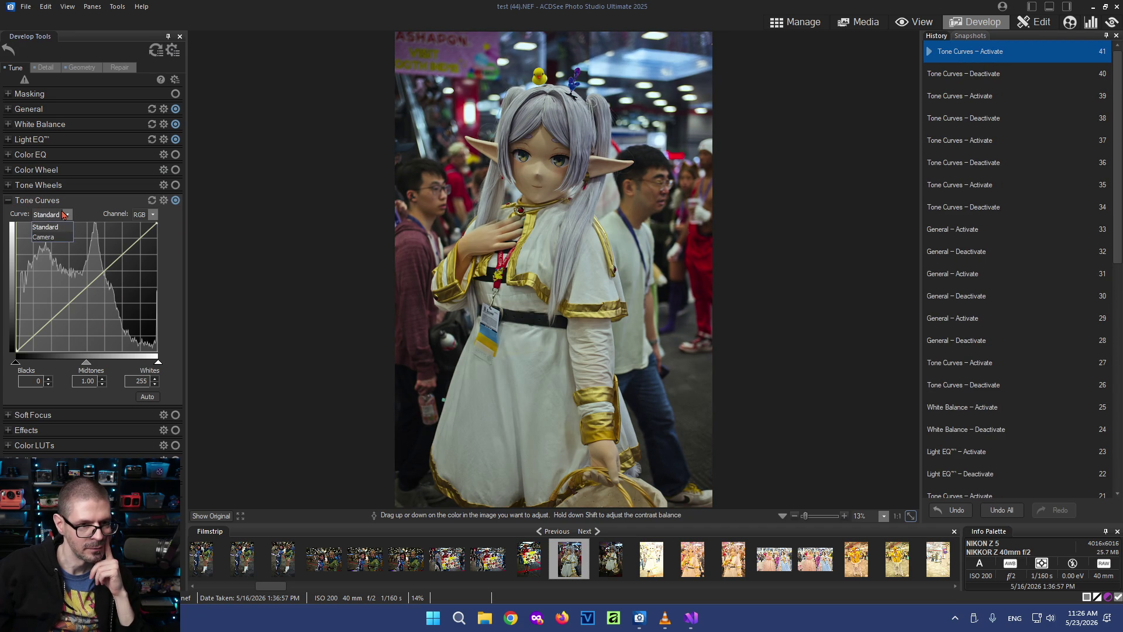
click(61, 239)
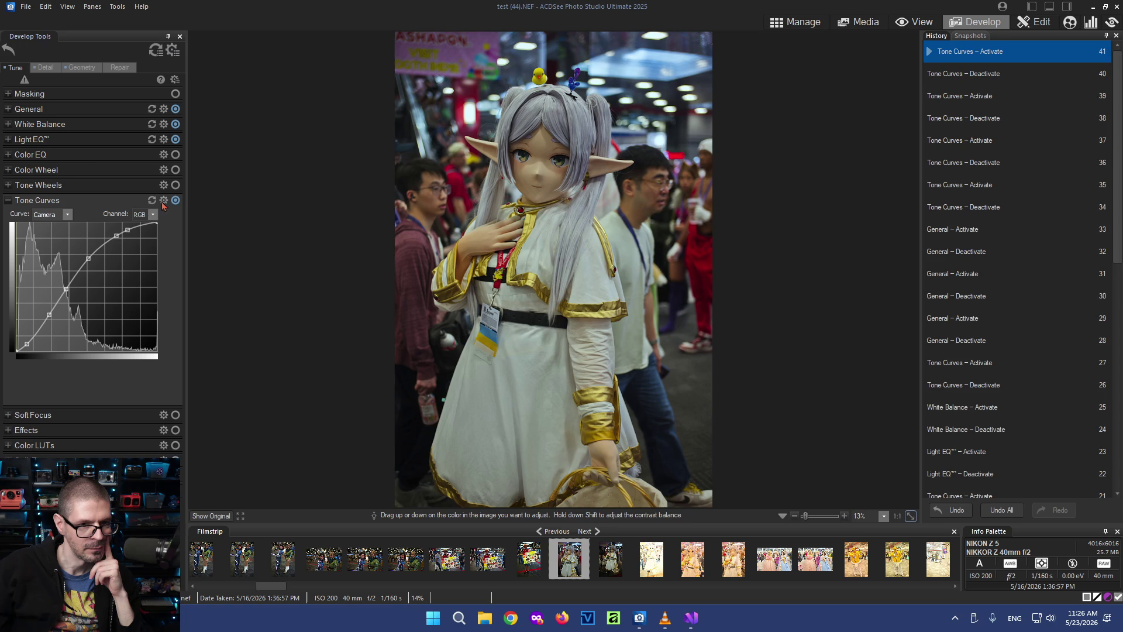
click(176, 200)
click(62, 217)
click(63, 228)
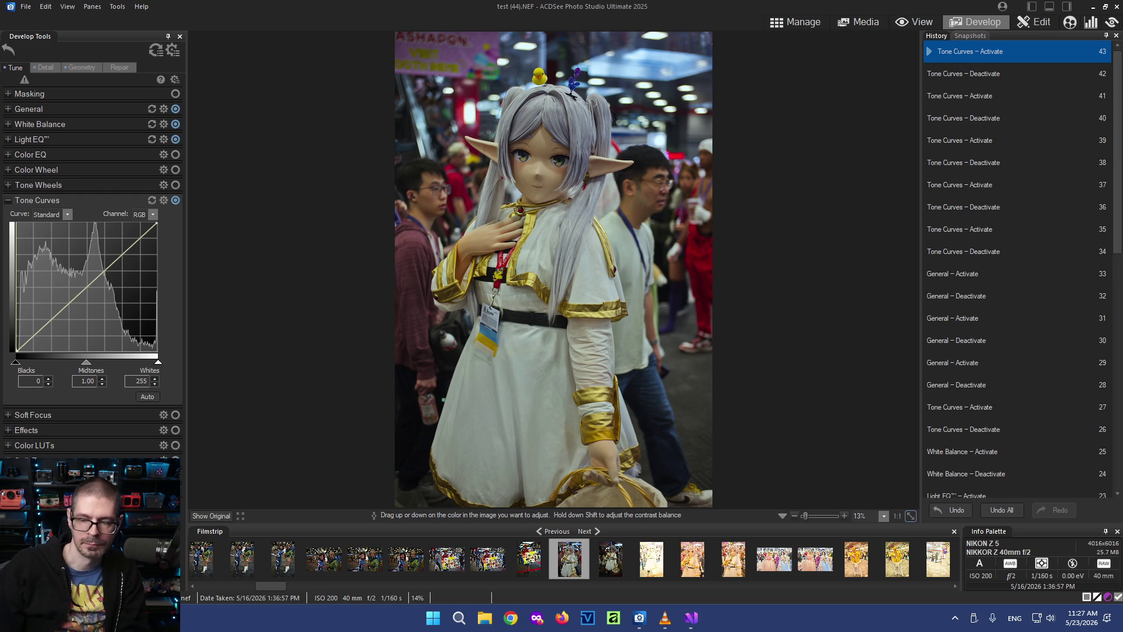
Back in Manage, select test (1) and test (2) and run TWOC Auto AWB (Batch) on them
click(791, 19)
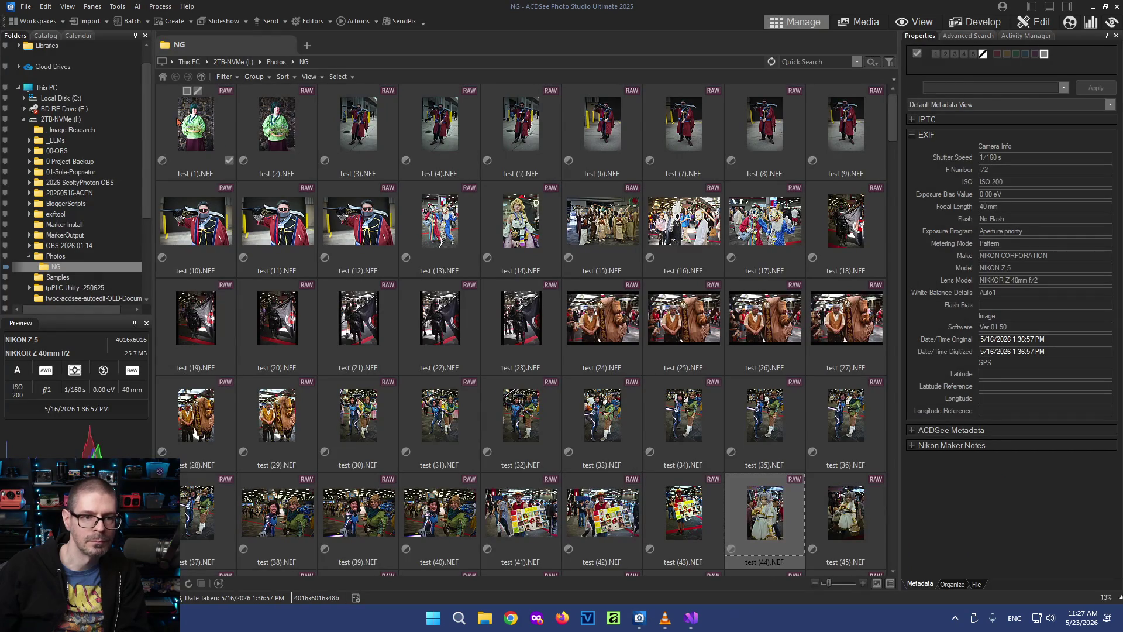
shift+click(290, 122)
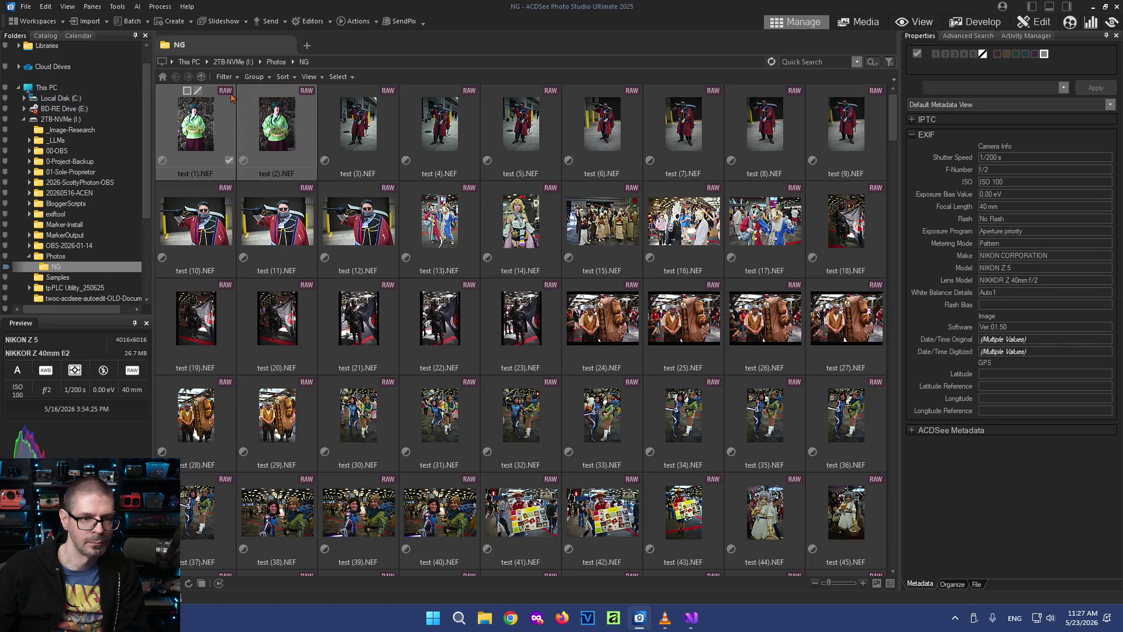
click(117, 7)
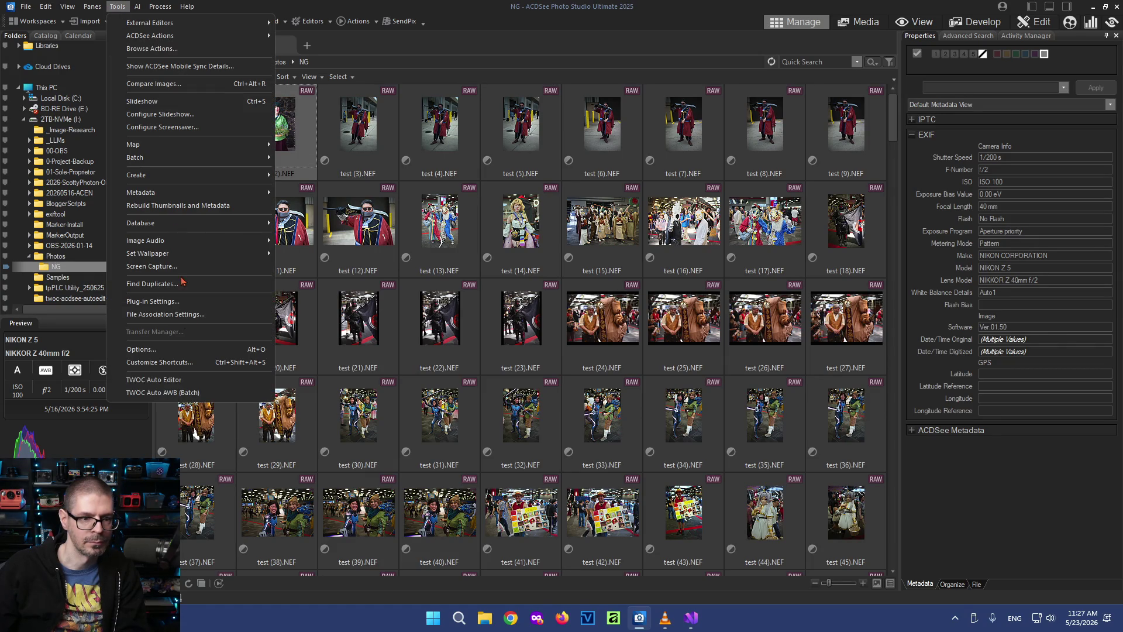
click(184, 394)
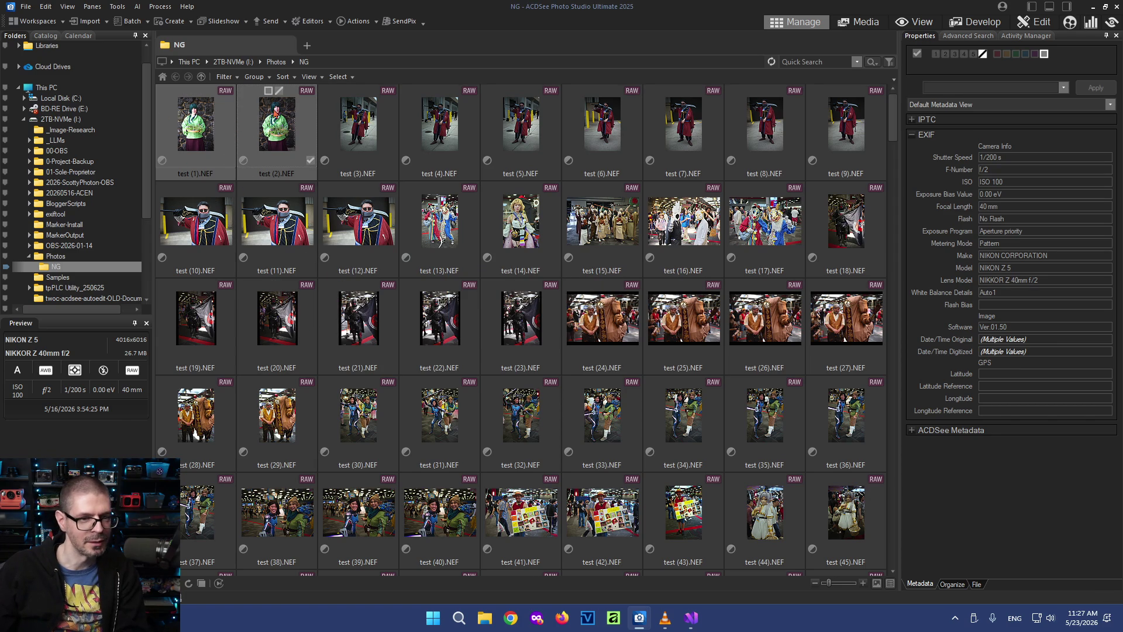
click(118, 6)
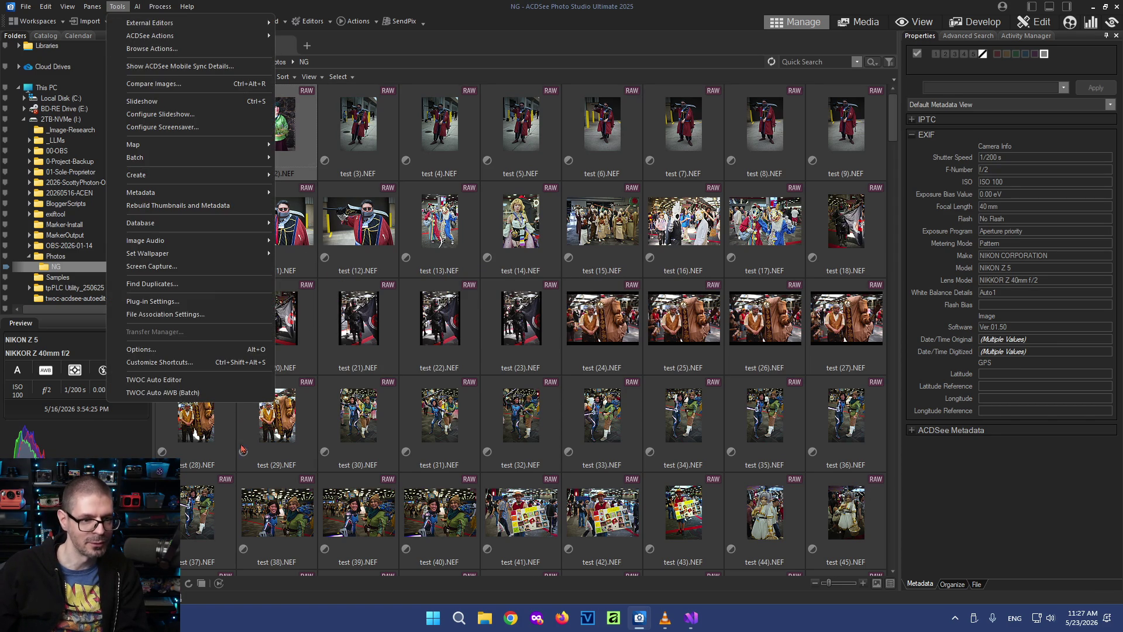
click(218, 383)
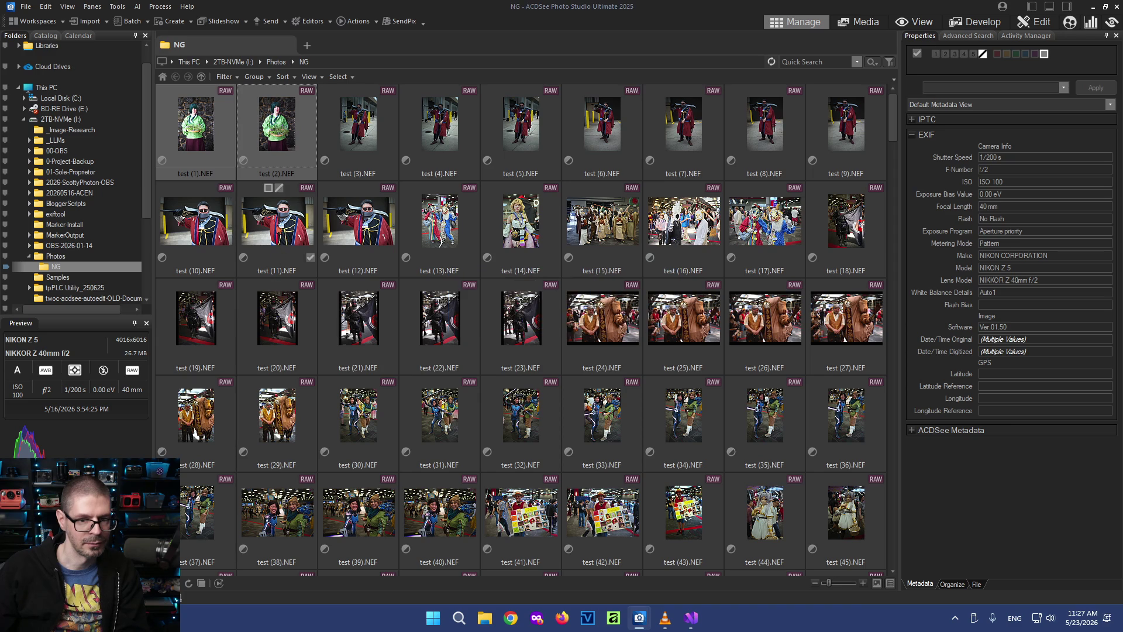
Check test (1) alone in Develop, then return to the NG folder grid
click(259, 137)
click(194, 128)
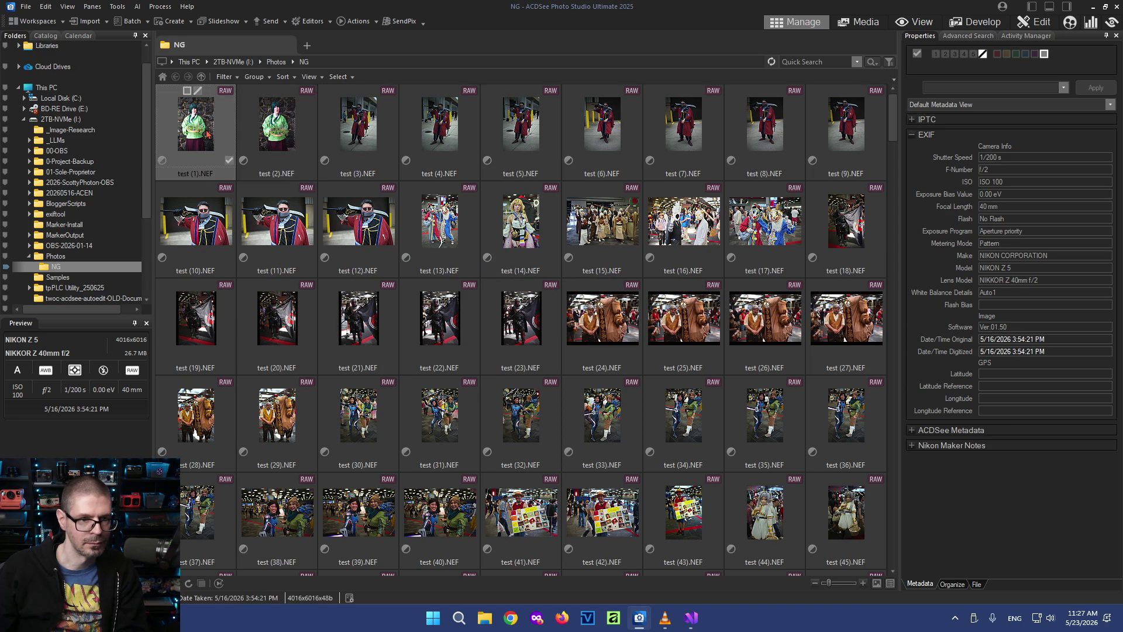
click(965, 21)
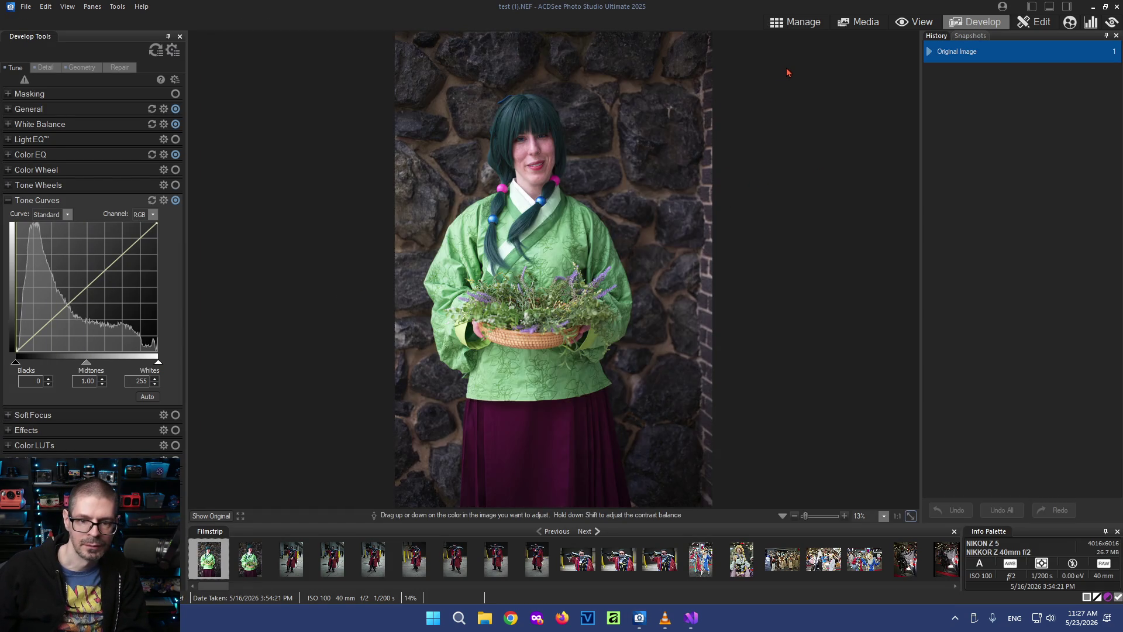
click(795, 22)
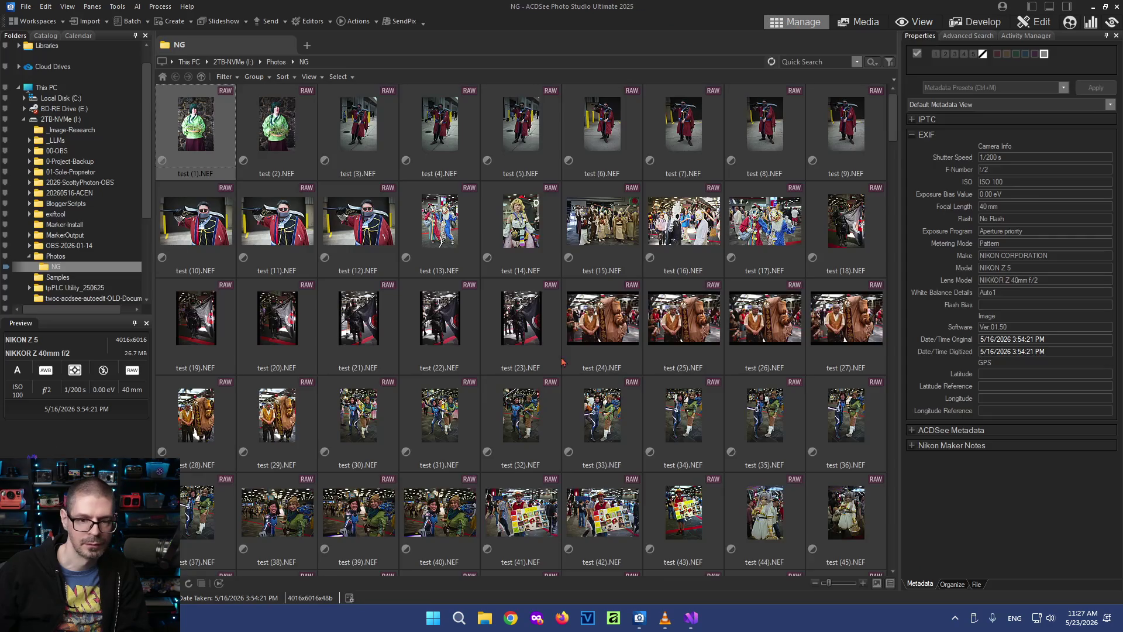
click(971, 21)
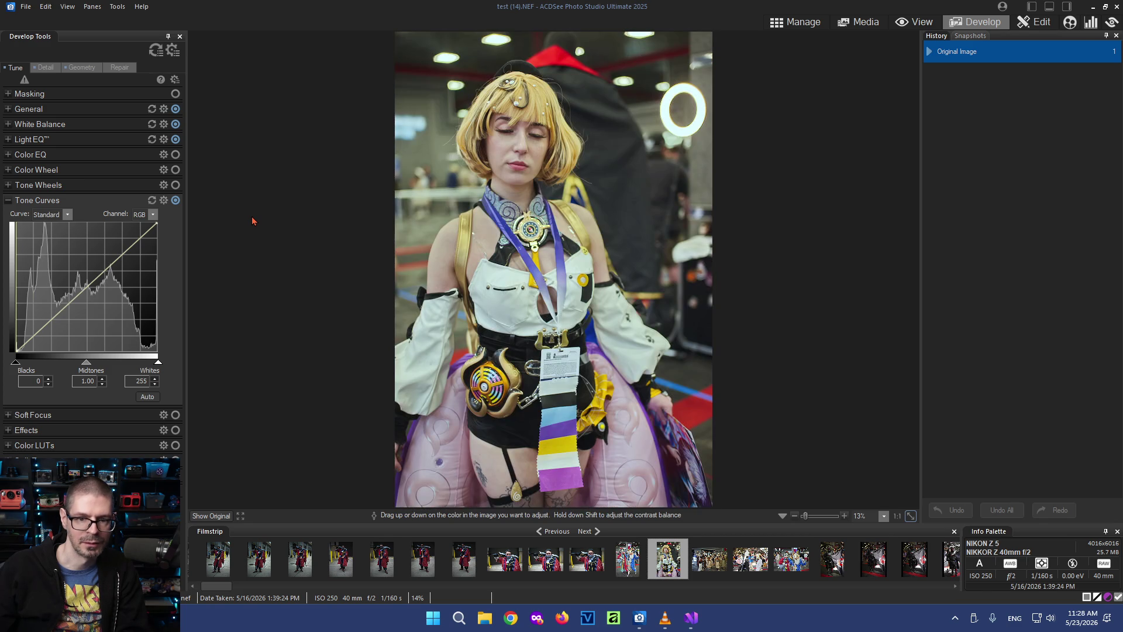
click(176, 201)
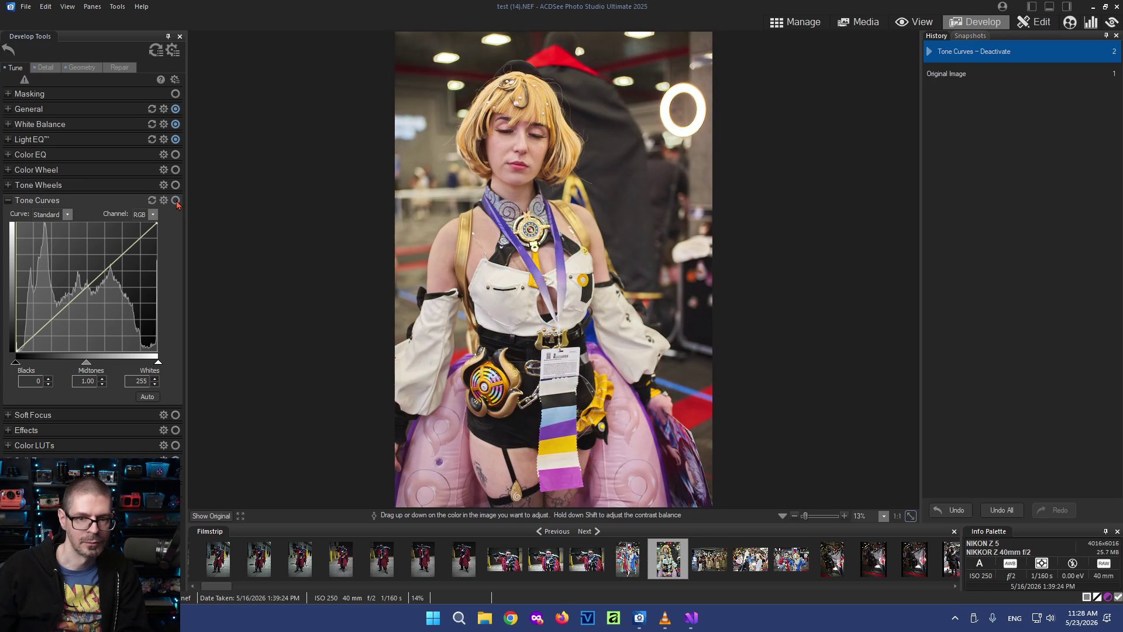
click(175, 200)
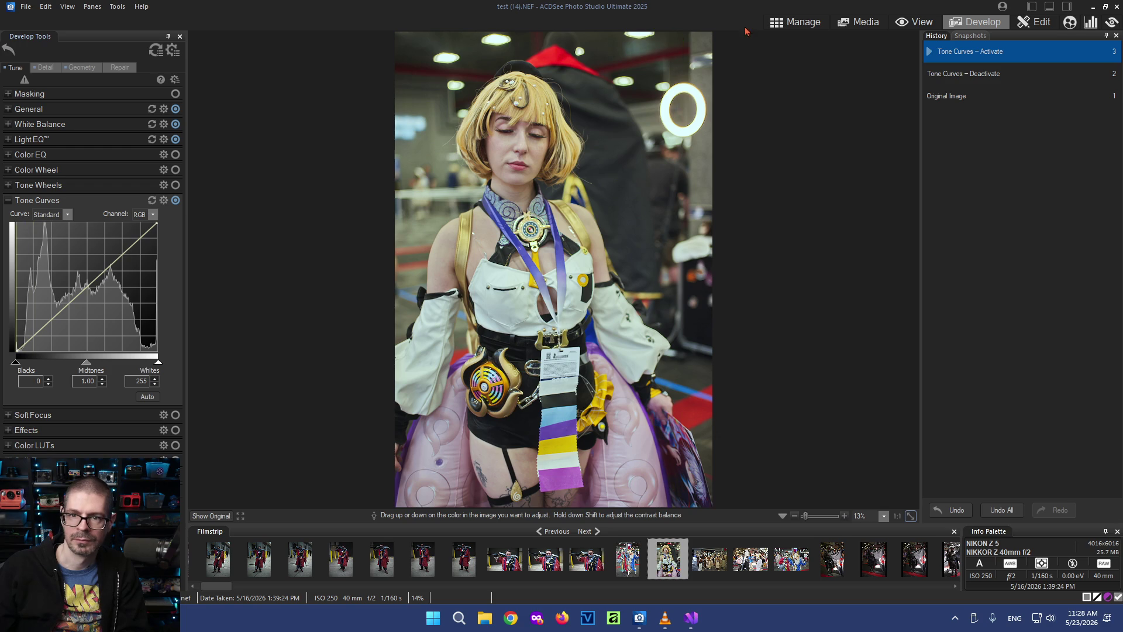
click(797, 21)
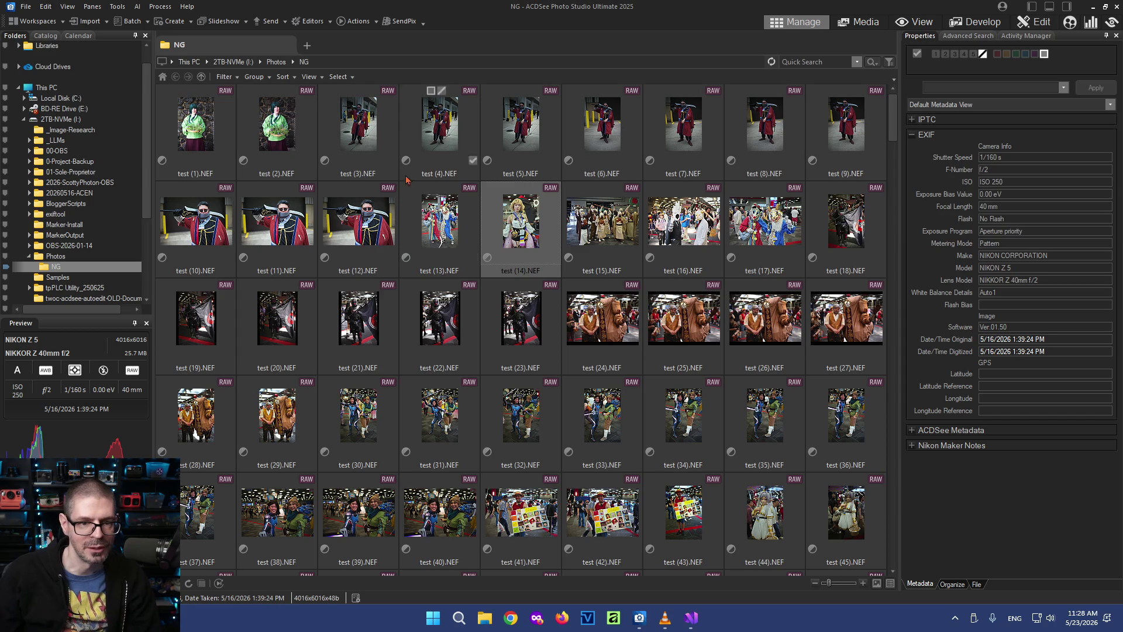
click(216, 124)
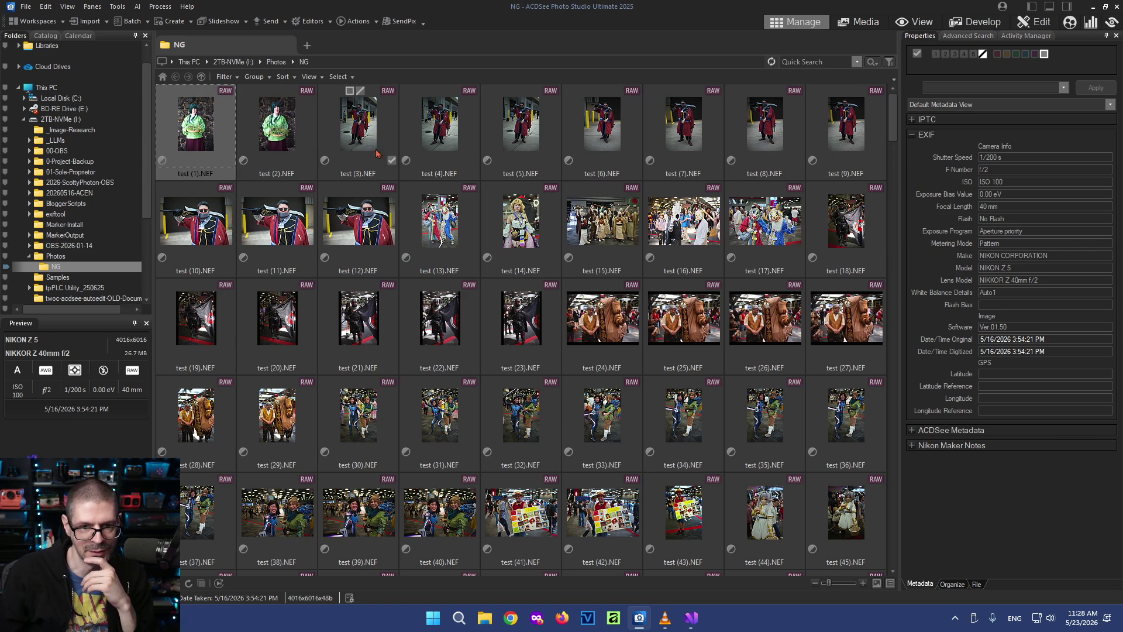
Select test (5).NEF, open it for developing and show its General settings
click(361, 129)
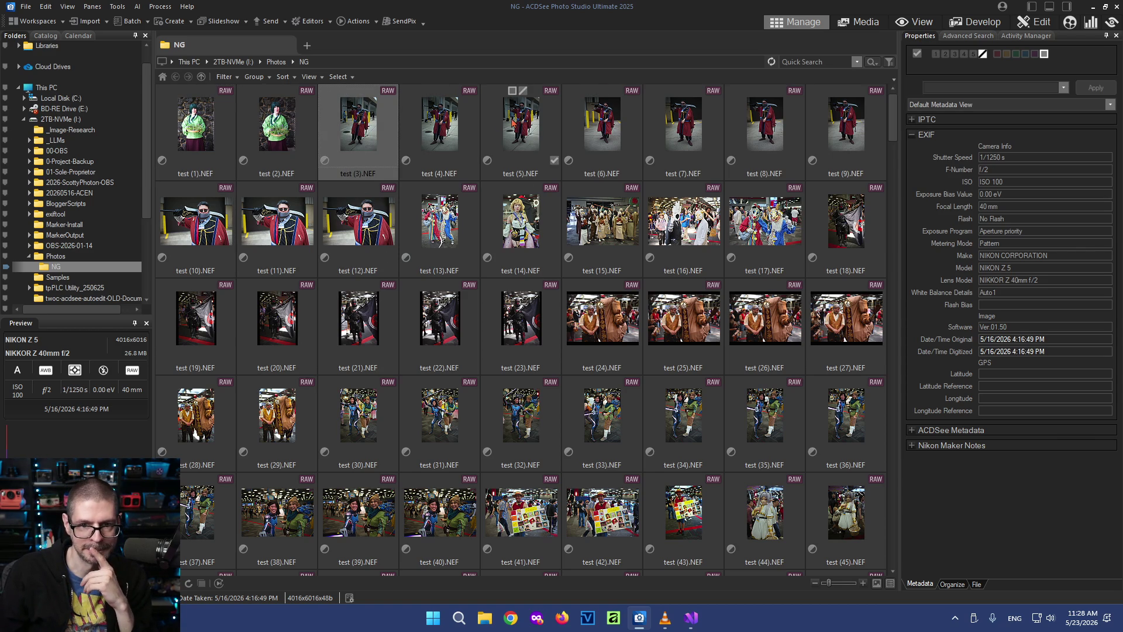
click(539, 114)
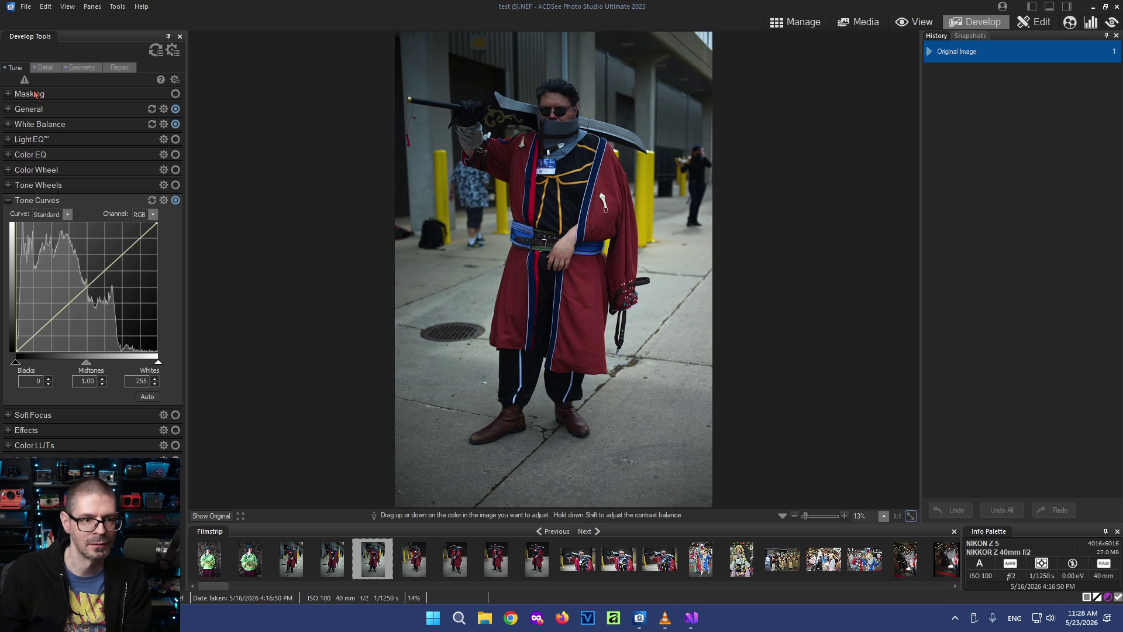
click(64, 110)
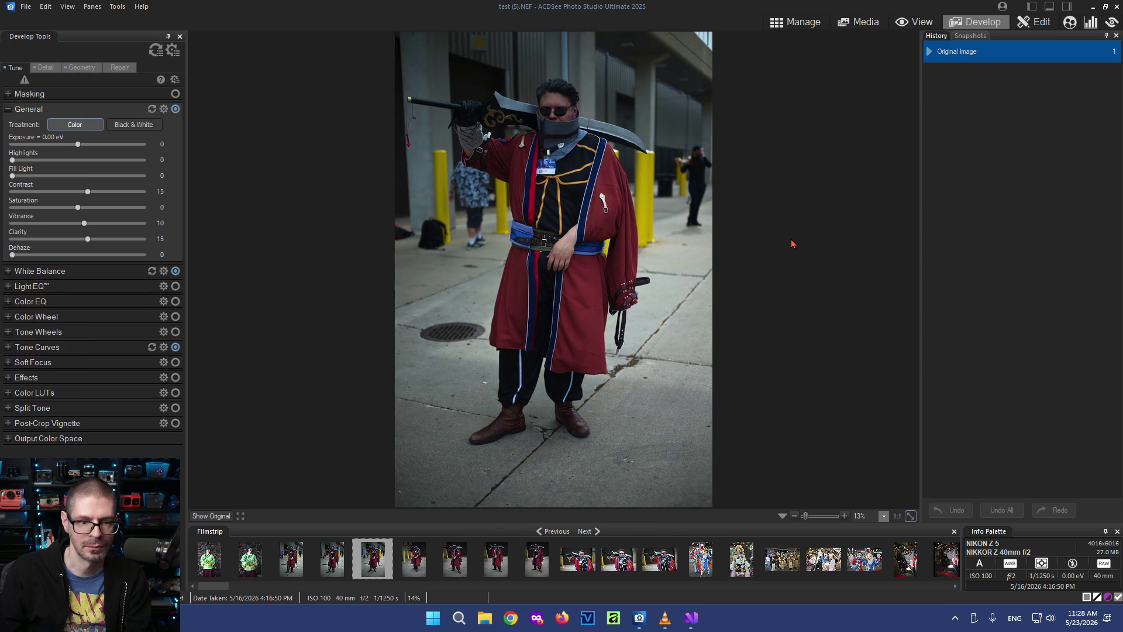
Load the clown photo test (13) in Develop, then return to browsing the folder
click(702, 548)
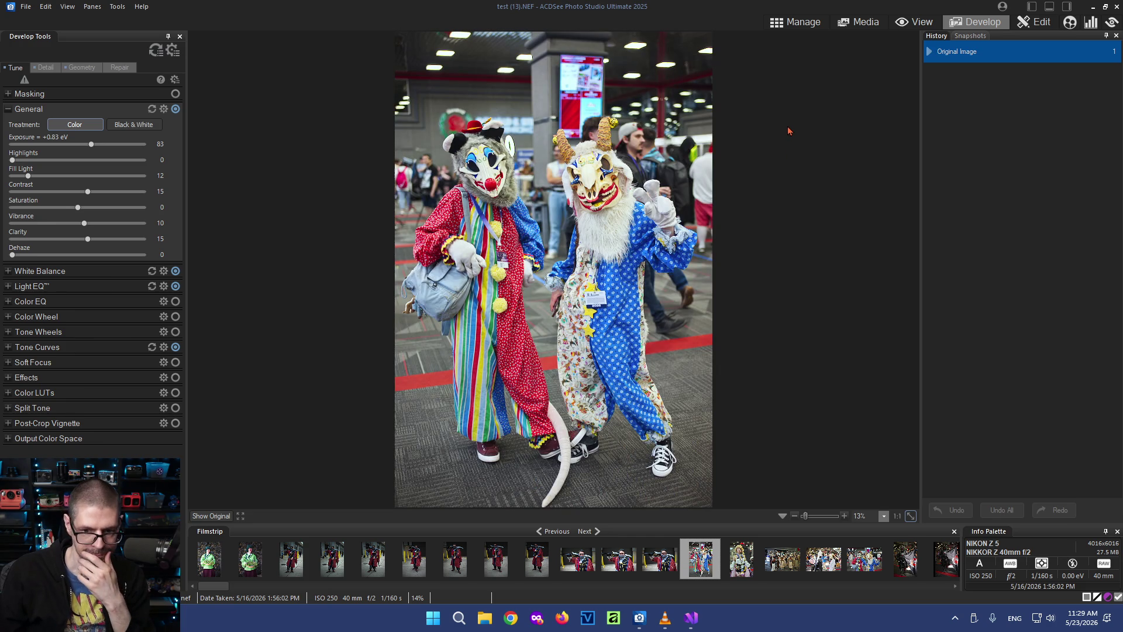
click(794, 22)
mouse_move(520, 221)
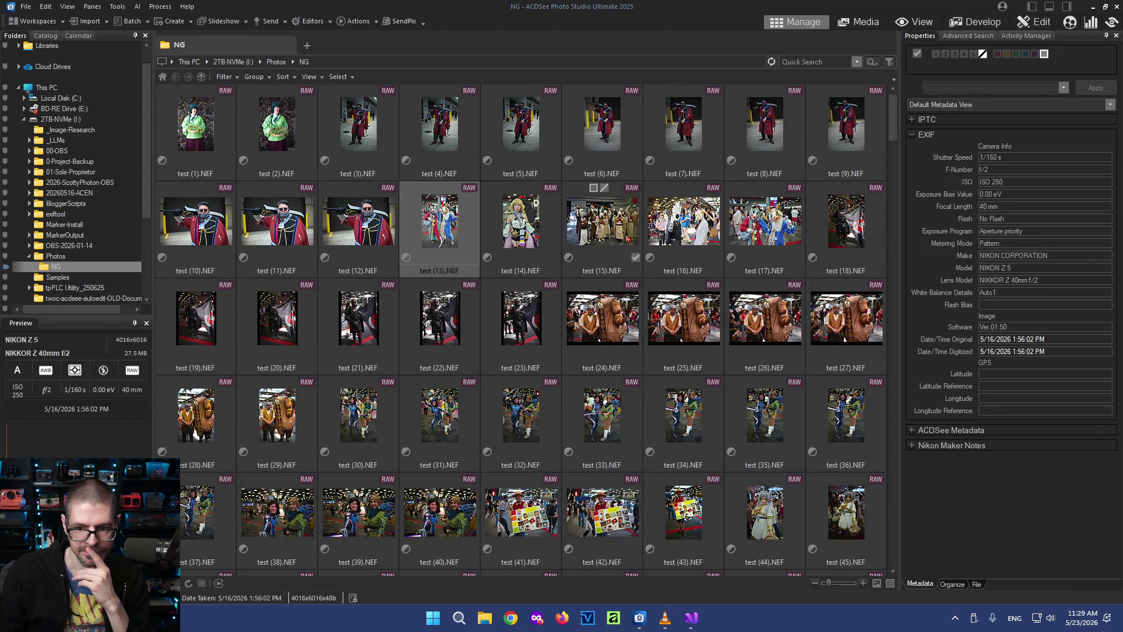
scroll(614, 263, down, 2)
scroll(619, 293, down, 1)
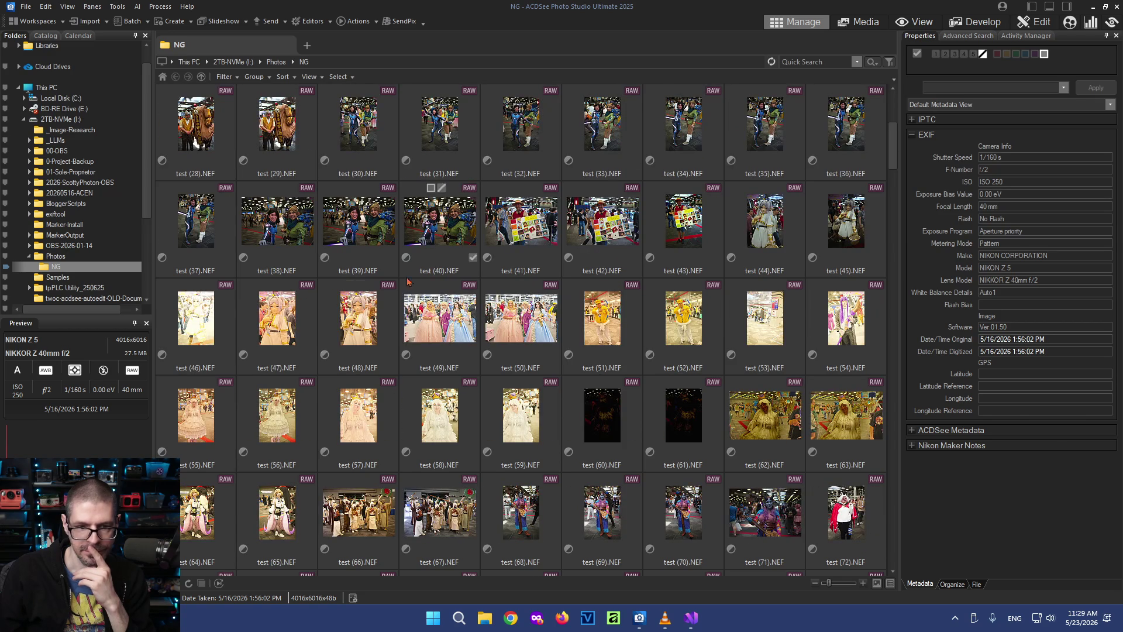
Select test (46) through test (54) and run TWOC Auto Editor on the nine photos
click(195, 318)
scroll(307, 313, down, 1)
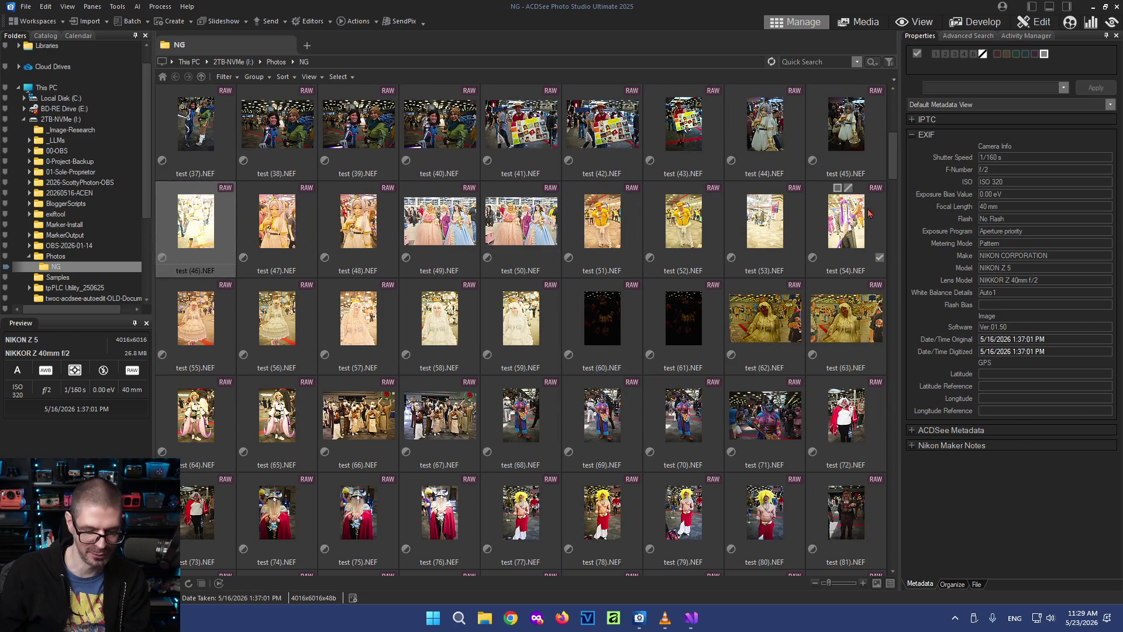
shift+click(846, 221)
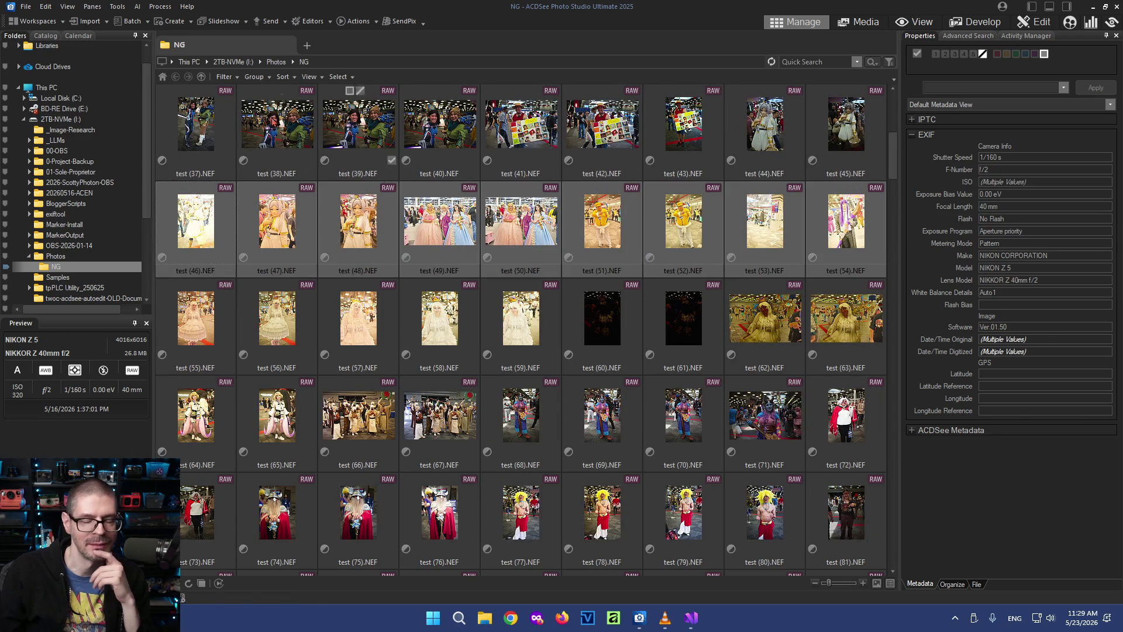
click(115, 9)
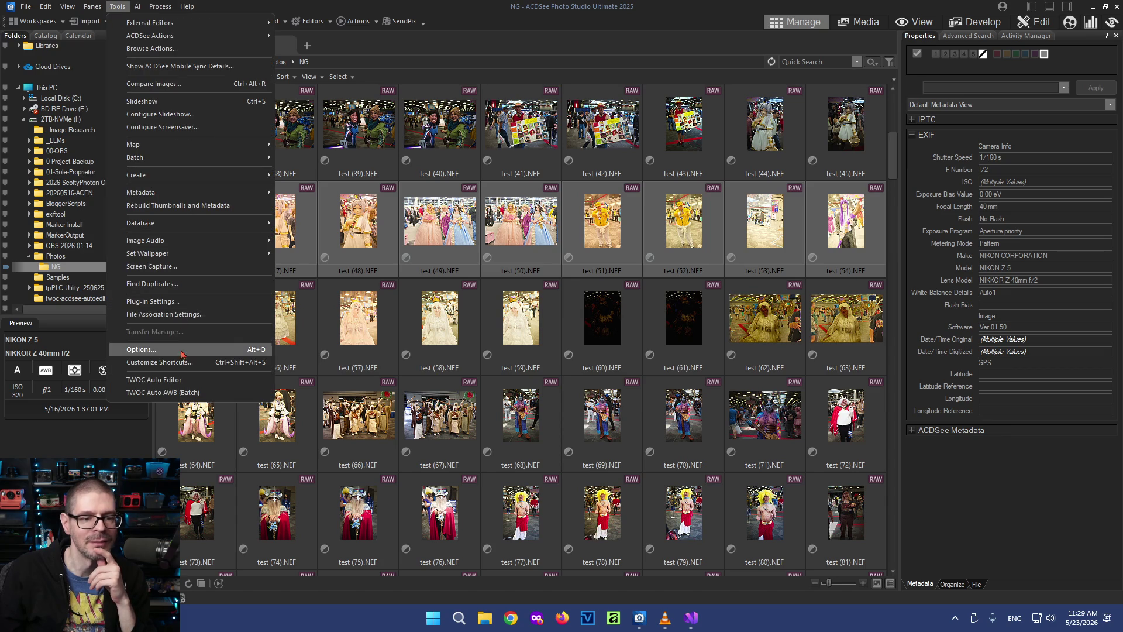
click(181, 381)
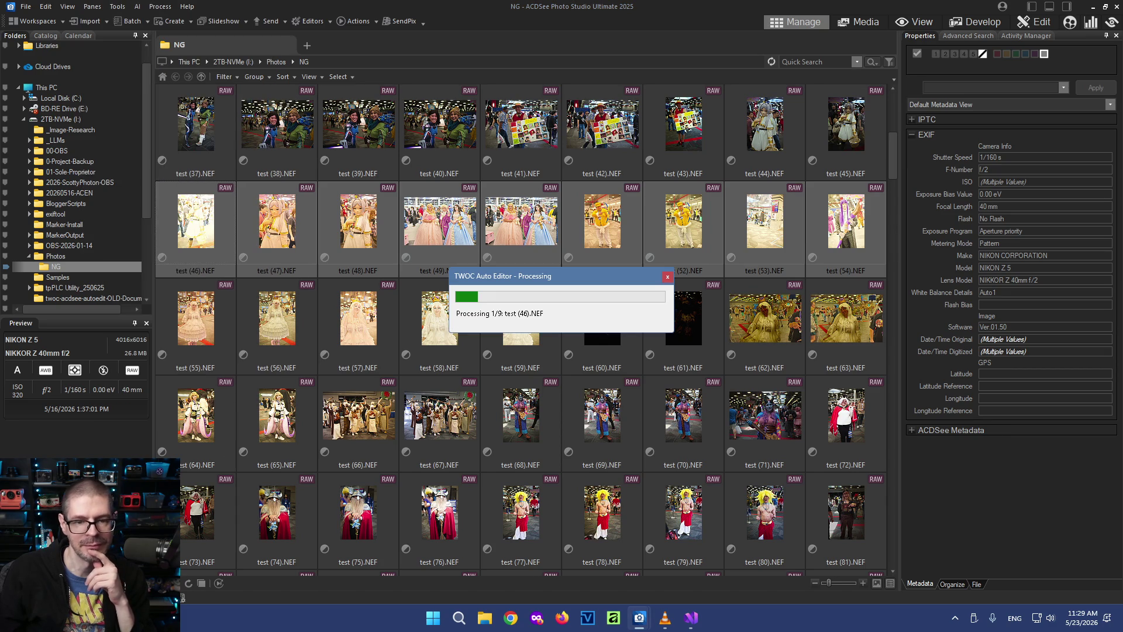